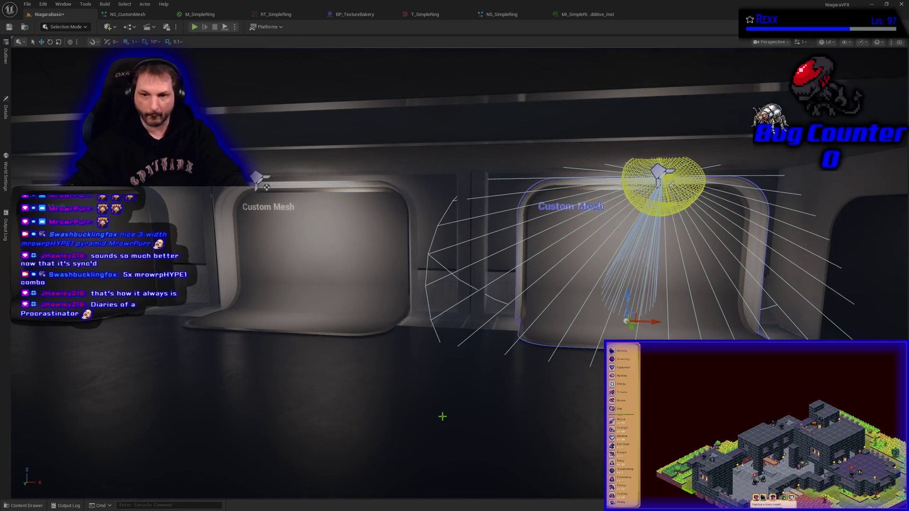
Frame the centre-pod Niagara system, orbit around the display pods, and open BP_DemoDisplay11's Details.
{"action": "key", "text": "f"}
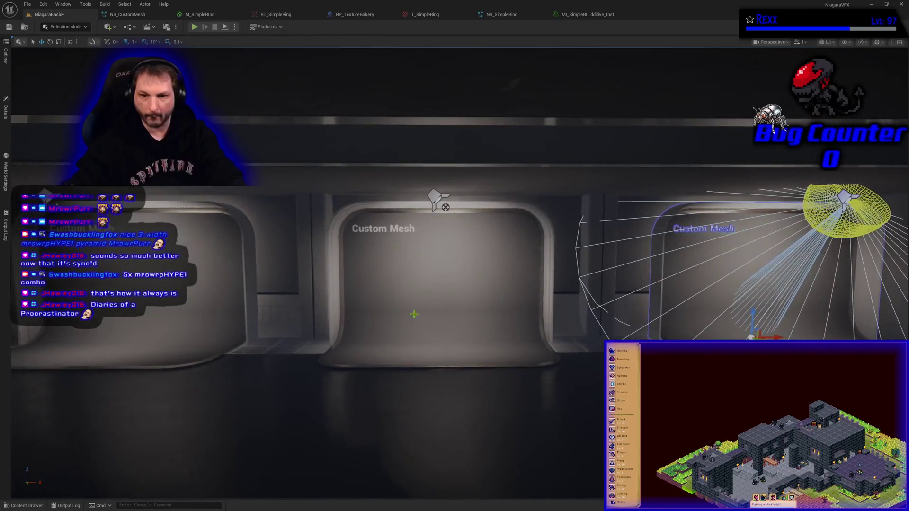
{"action": "left_click", "coordinate": [445, 198]}
{"action": "left_click_drag", "start_coordinate": [475, 339], "coordinate": [493, 342]}
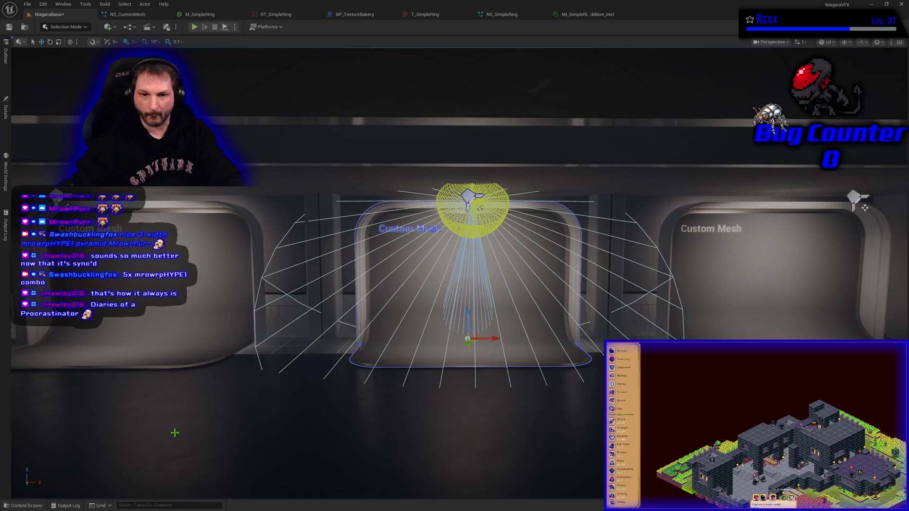
{"action": "left_click_drag", "start_coordinate": [260, 416], "coordinate": [260, 453]}
{"action": "mouse_move", "coordinate": [332, 390]}
{"action": "left_mouse_down"}
{"action": "mouse_move", "coordinate": [279, 389]}
{"action": "mouse_move", "coordinate": [391, 384]}
{"action": "left_mouse_up"}
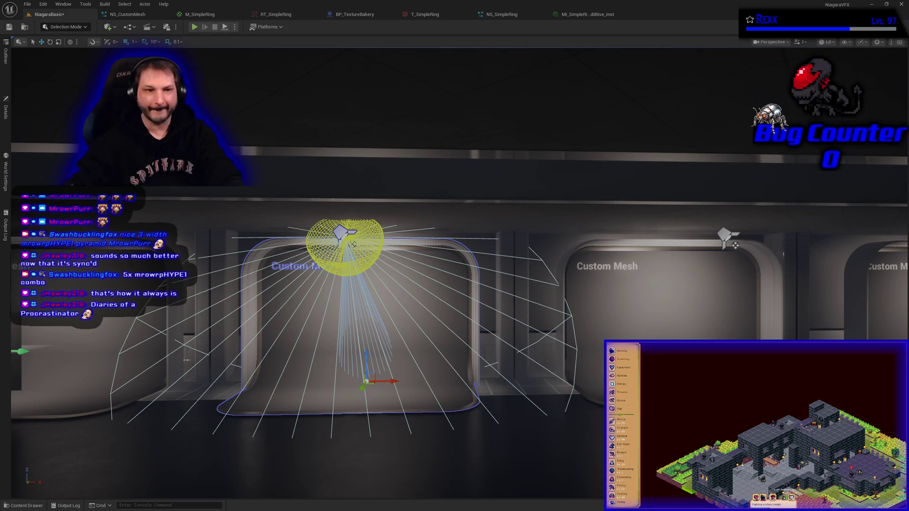
{"action": "left_click", "coordinate": [5, 112]}
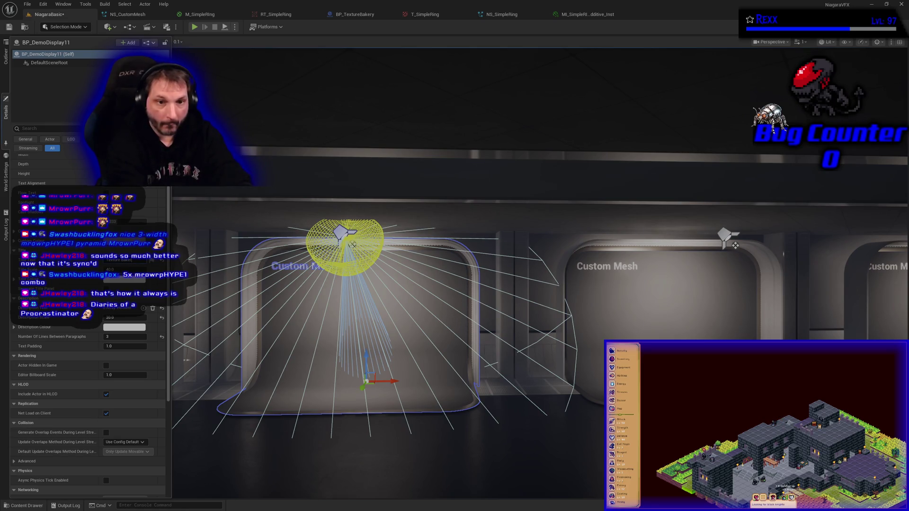
Retitle the neighbouring displays Texture Baker, Ipsum and Lorem in Details, then Save All.
{"action": "left_click", "coordinate": [635, 315]}
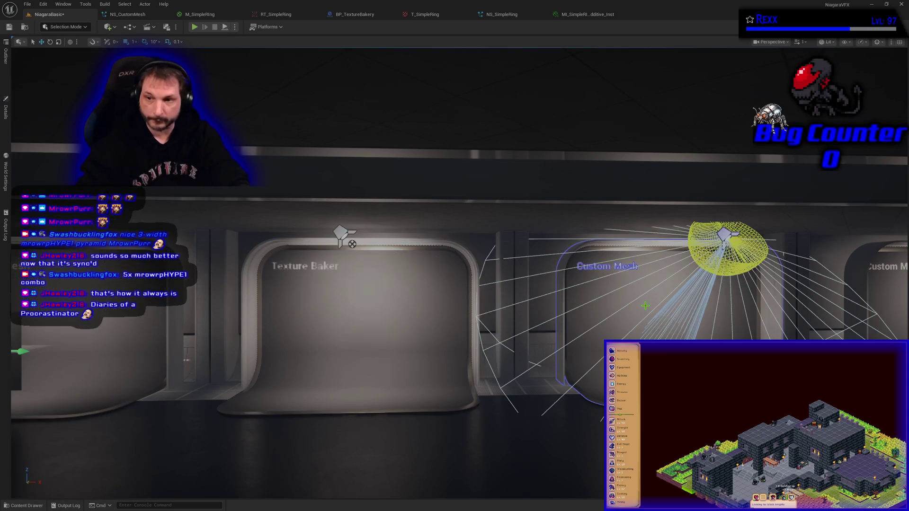
{"action": "left_click", "coordinate": [6, 124]}
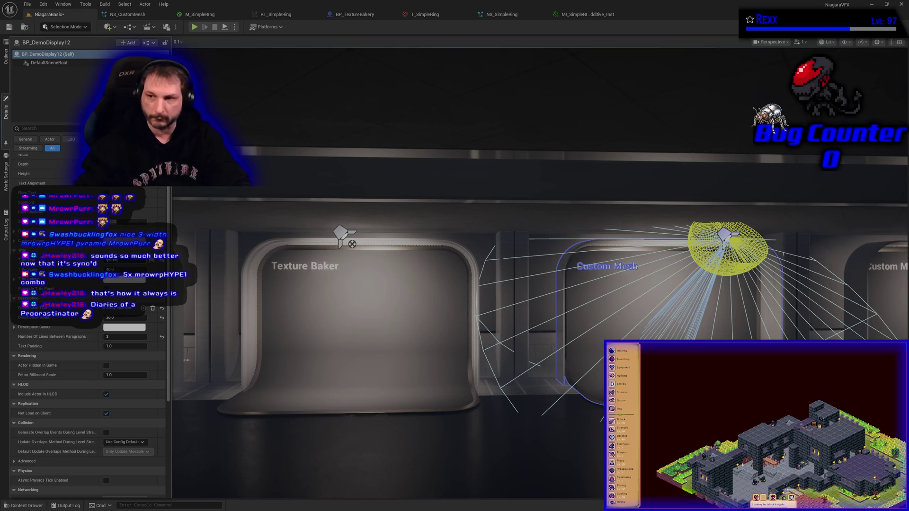
{"action": "left_click", "coordinate": [894, 271]}
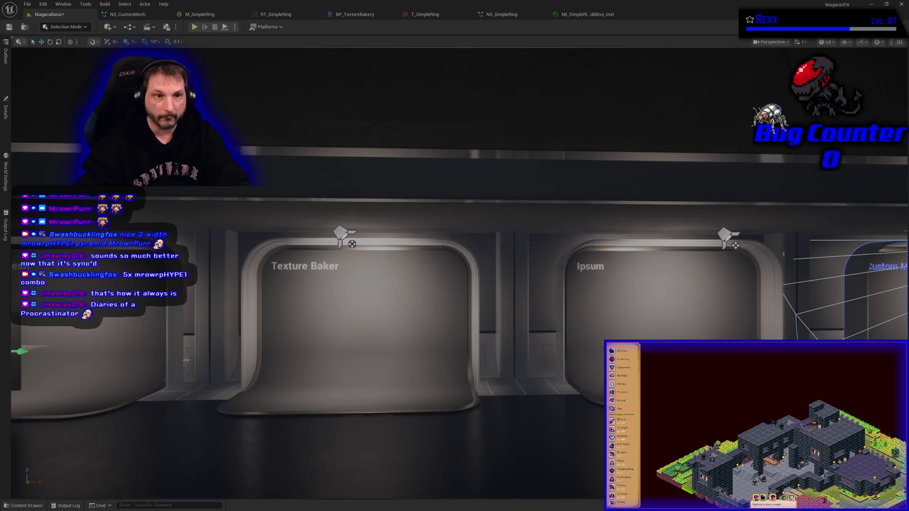
{"action": "left_click", "coordinate": [6, 118]}
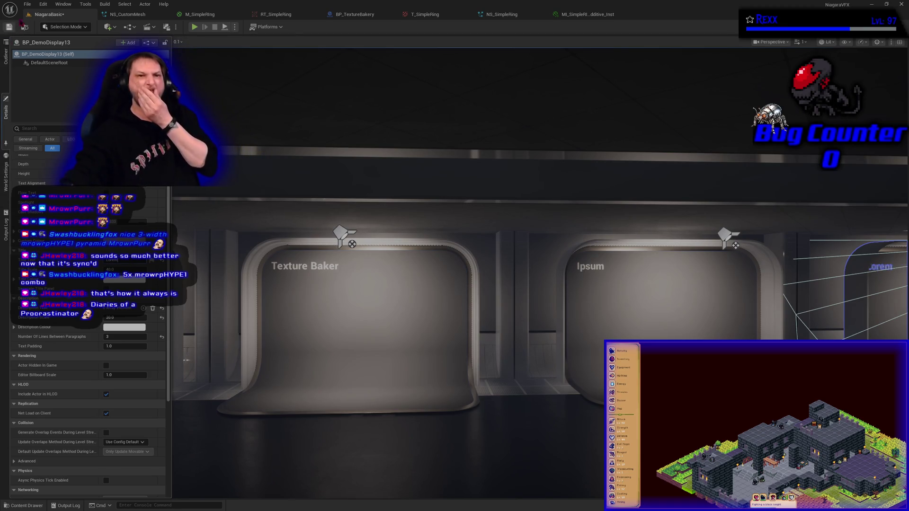
{"action": "left_click", "coordinate": [27, 5]}
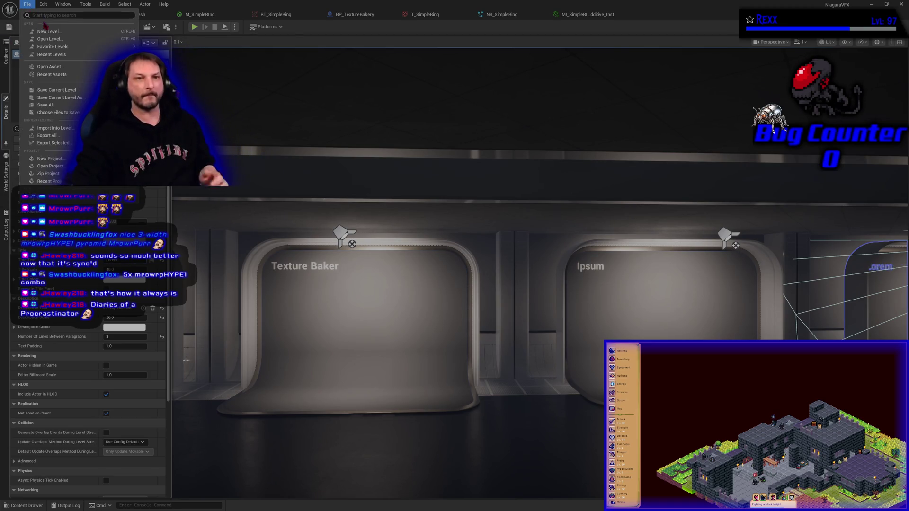
{"action": "left_click", "coordinate": [52, 105]}
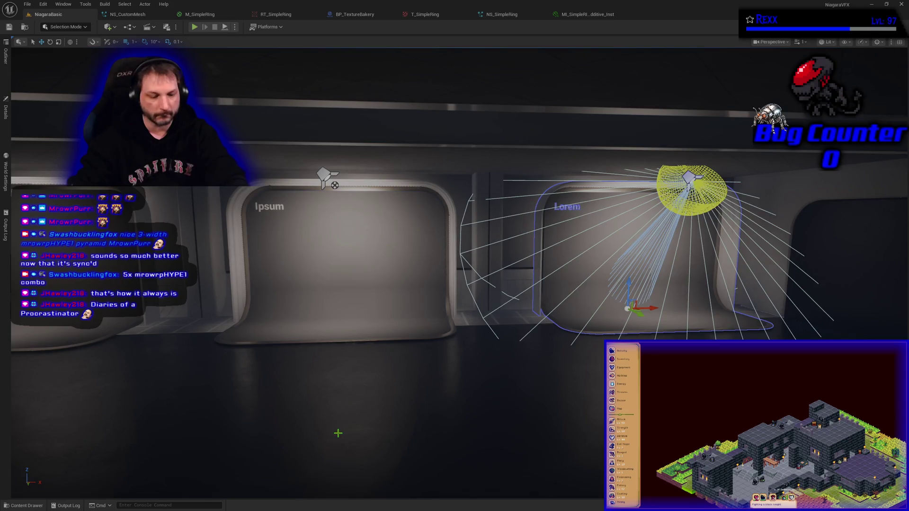
Hide editor helpers with G and show the 10-SimpleRing folder in the Content Drawer.
{"action": "key", "text": "g"}
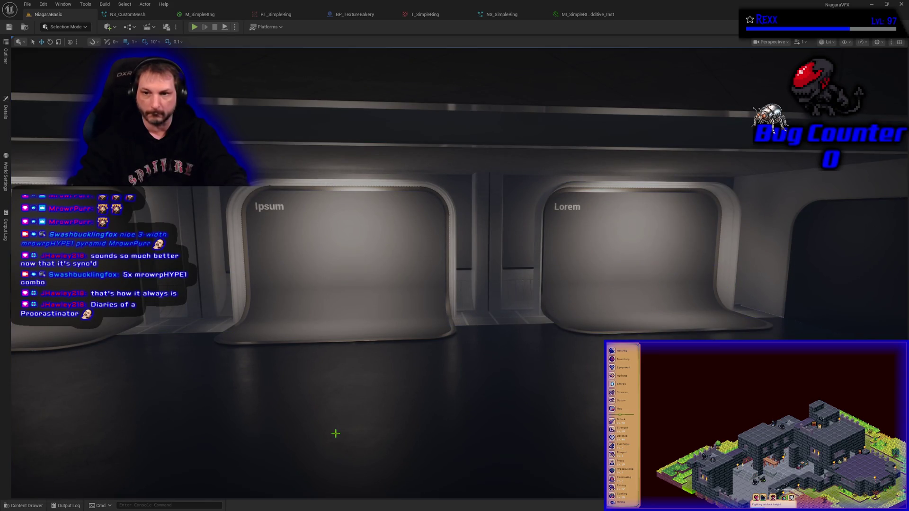
{"action": "key", "text": "Left"}
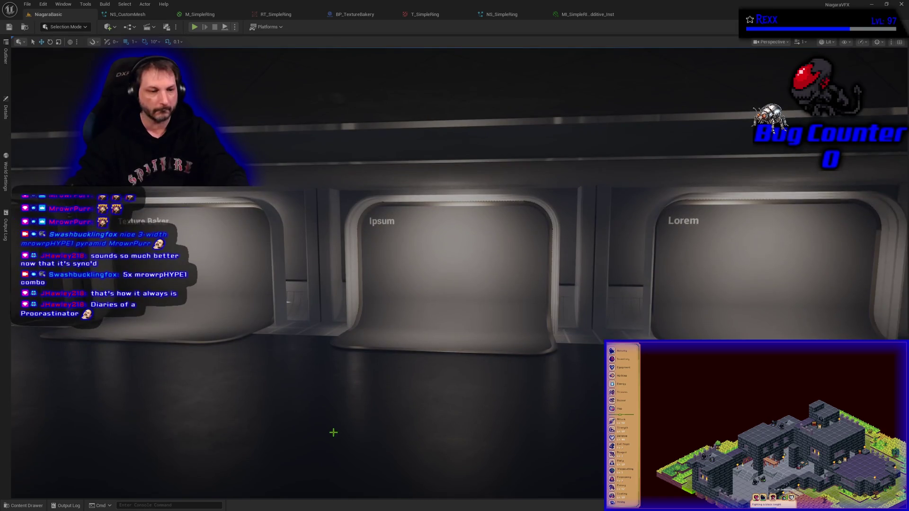
{"action": "left_click", "coordinate": [26, 506]}
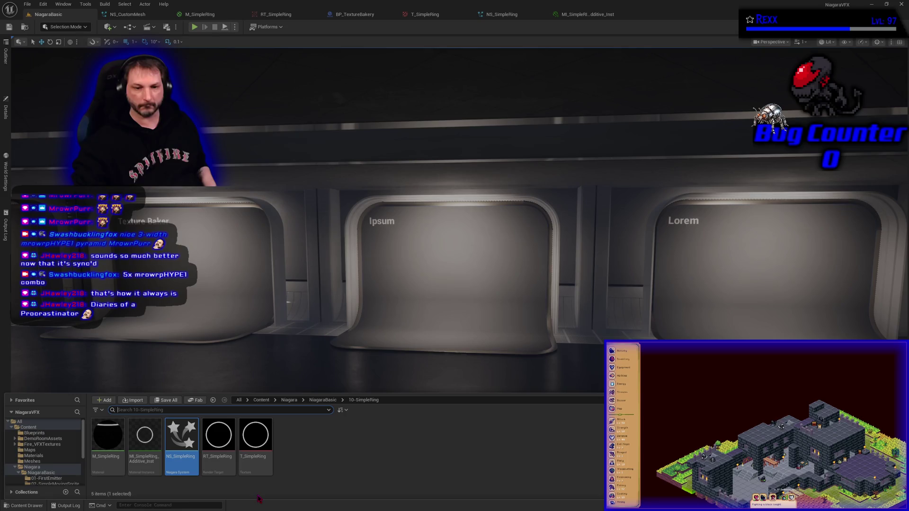
Drop NS_SimpleRing onto the Texture Baker pod floor, frame it, and adjust it along X.
{"action": "left_click_drag", "start_coordinate": [182, 436], "coordinate": [176, 367]}
{"action": "mouse_move", "coordinate": [165, 312]}
{"action": "left_mouse_down"}
{"action": "mouse_move", "coordinate": [165, 321]}
{"action": "mouse_move", "coordinate": [164, 294]}
{"action": "left_mouse_up"}
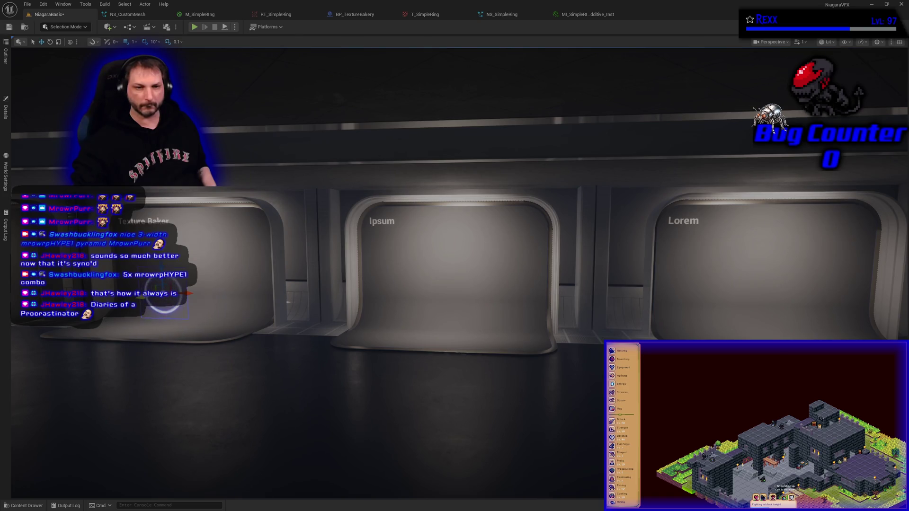
{"action": "key", "text": "f"}
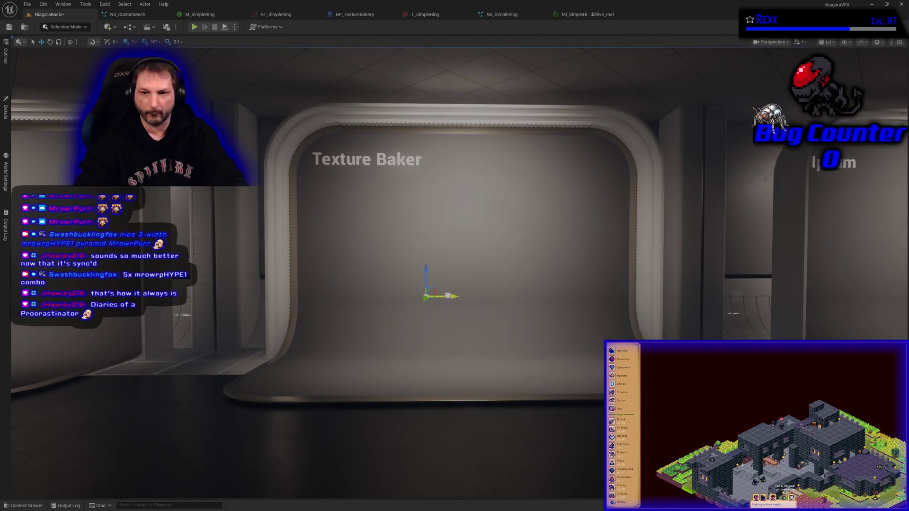
{"action": "left_click_drag", "start_coordinate": [440, 299], "coordinate": [503, 298]}
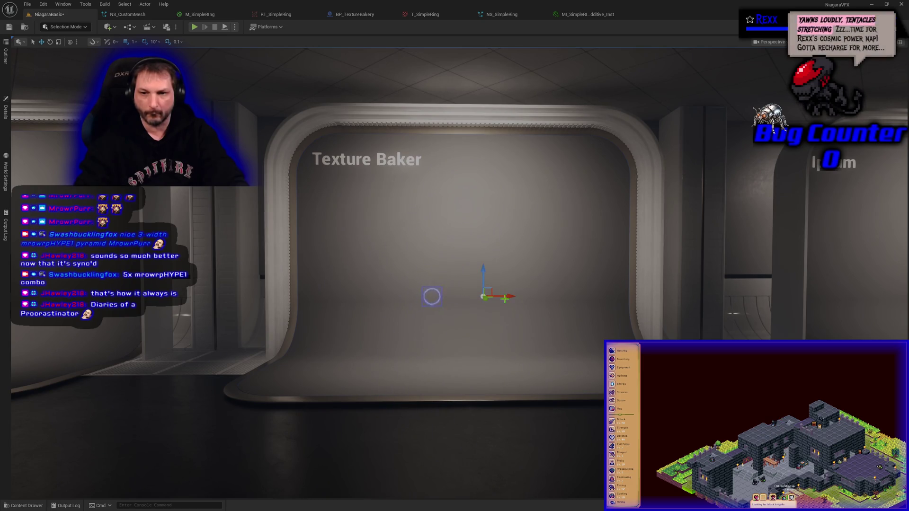
{"action": "mouse_move", "coordinate": [505, 298]}
{"action": "left_mouse_down"}
{"action": "mouse_move", "coordinate": [485, 301]}
{"action": "mouse_move", "coordinate": [467, 244]}
{"action": "mouse_move", "coordinate": [466, 254]}
{"action": "left_mouse_up"}
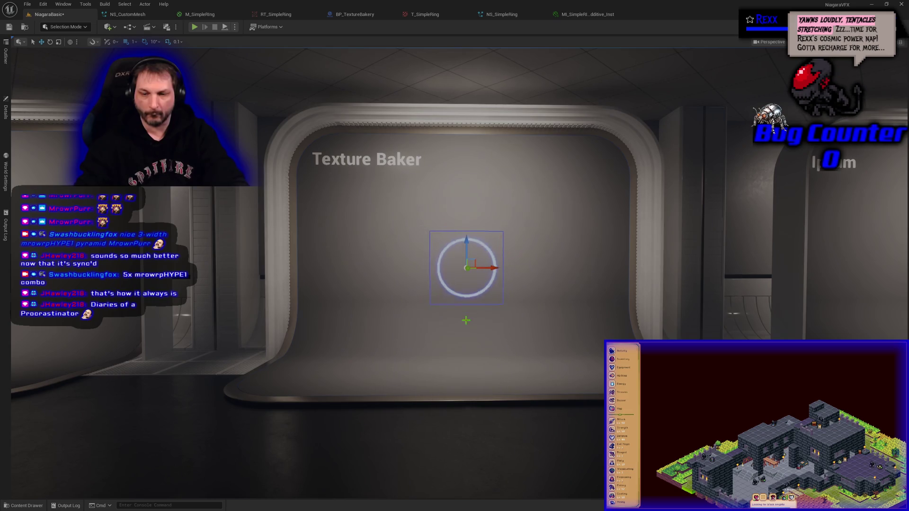
{"action": "left_click", "coordinate": [323, 363]}
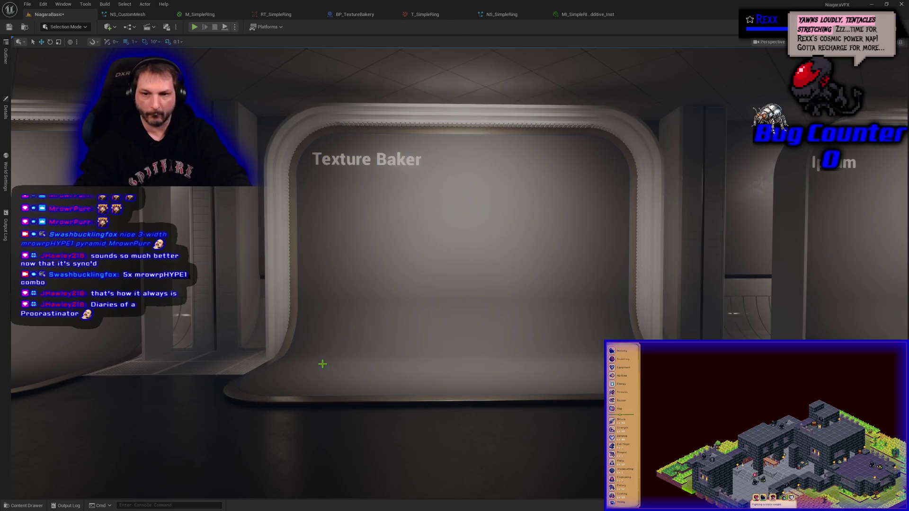
{"action": "scroll", "coordinate": [322, 364], "scroll_direction": "down", "scroll_amount": 5}
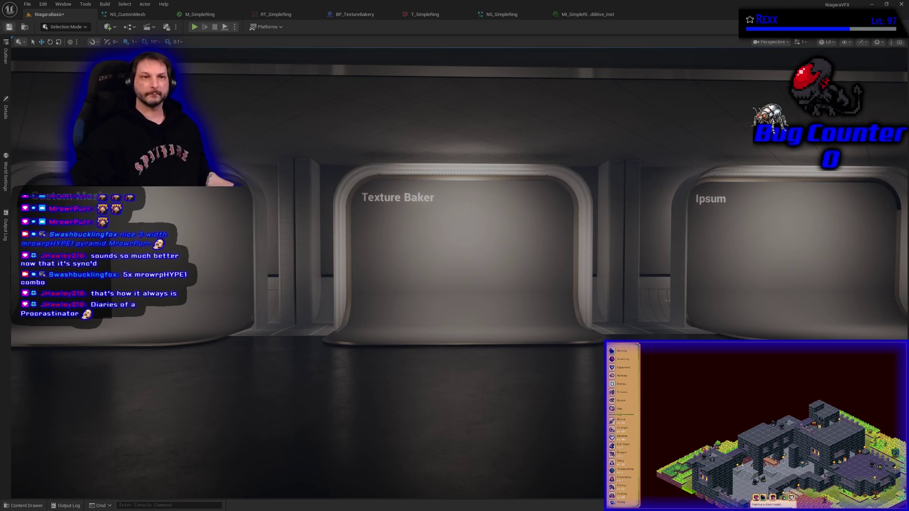
Save all changes, then switch to the Microscape browser window and maximize it.
{"action": "left_click", "coordinate": [27, 4]}
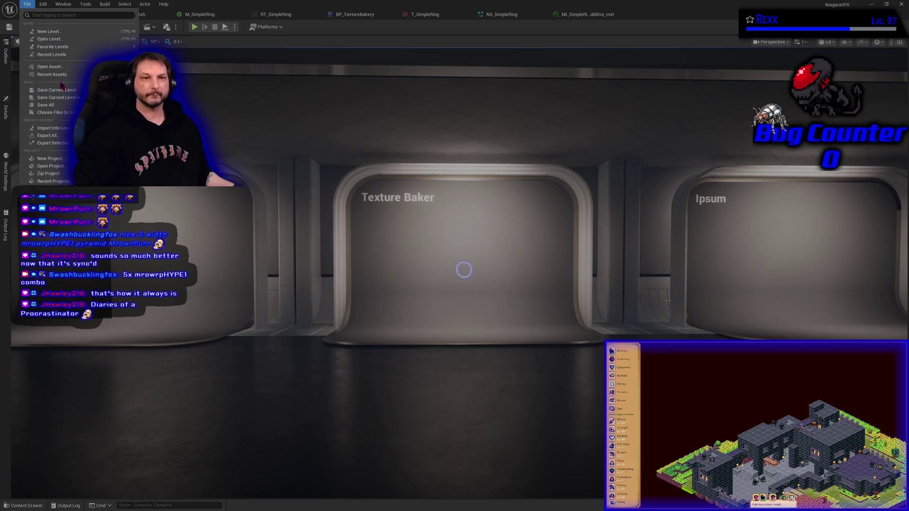
{"action": "left_click", "coordinate": [57, 106]}
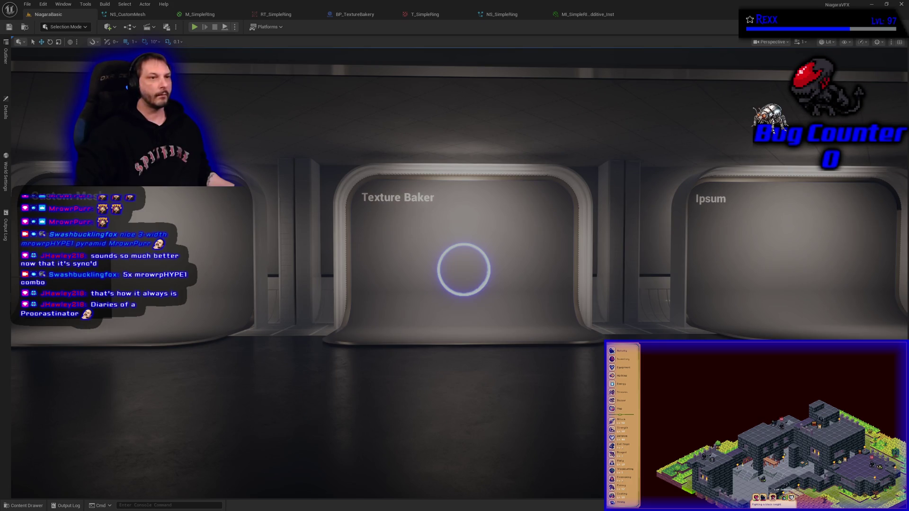
{"action": "key", "text": "alt+Tab"}
{"action": "double_click", "coordinate": [493, 71]}
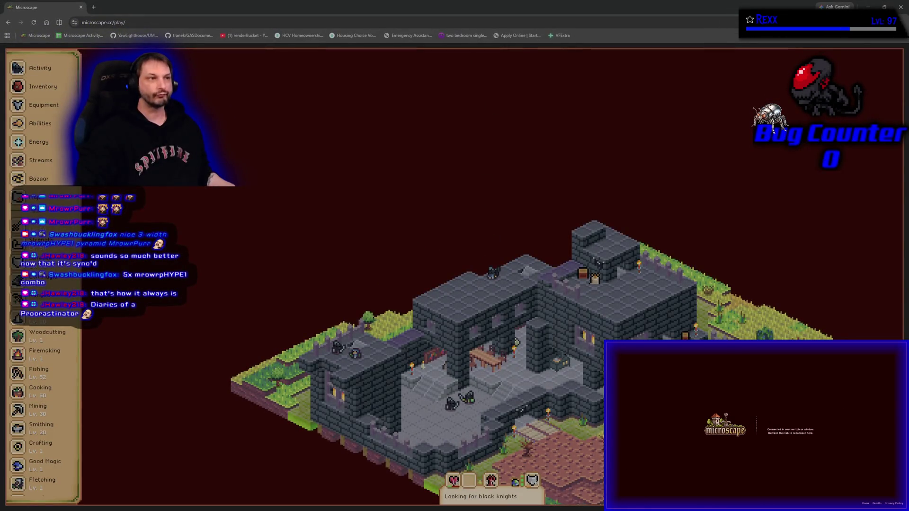
View the streaming players under Activity > Streams, then close the Microscape tab.
{"action": "left_click", "coordinate": [40, 70]}
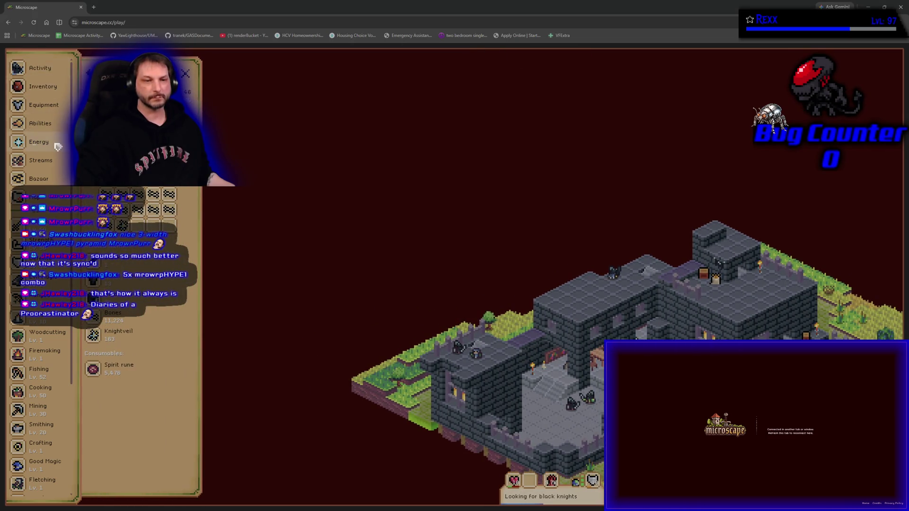
{"action": "left_click", "coordinate": [40, 160]}
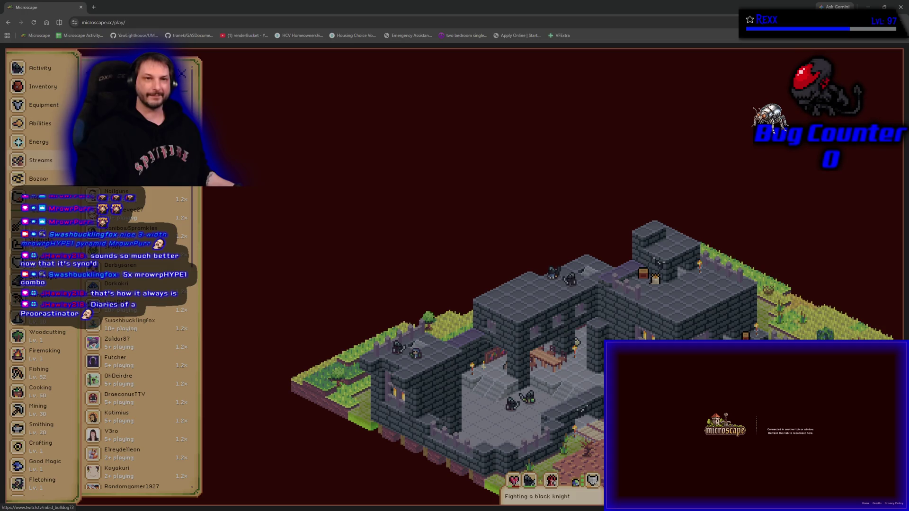
{"action": "left_click", "coordinate": [80, 8]}
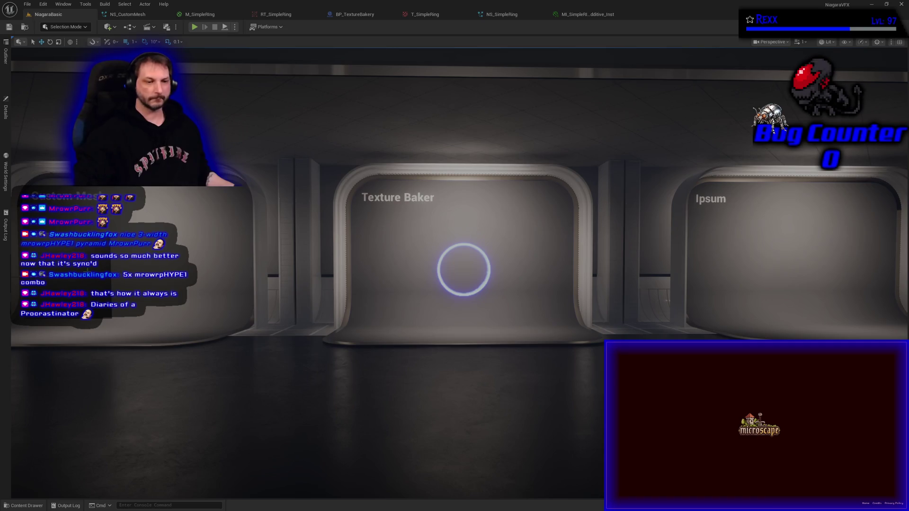
Orbit past the Texture Baker display and switch to BP_TextureBakery's BakeTexture graph.
{"action": "left_click_drag", "start_coordinate": [371, 386], "coordinate": [469, 389]}
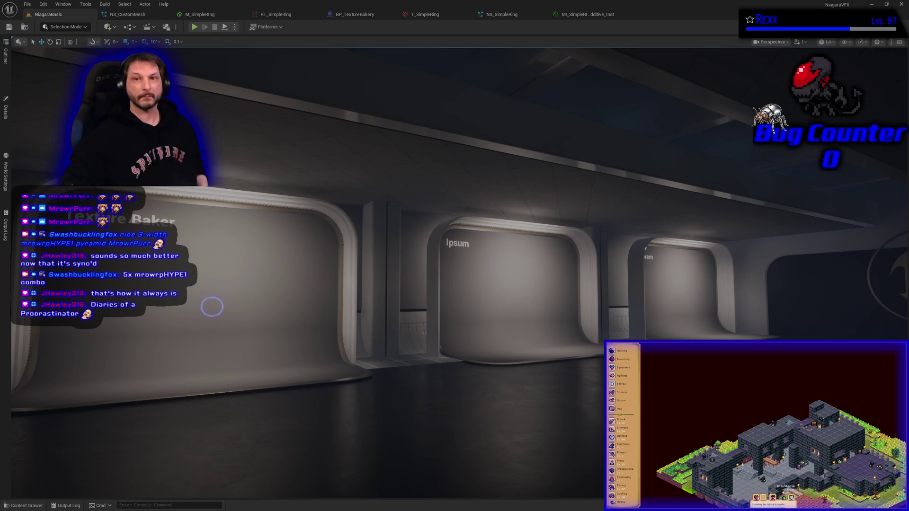
{"action": "left_click", "coordinate": [355, 14]}
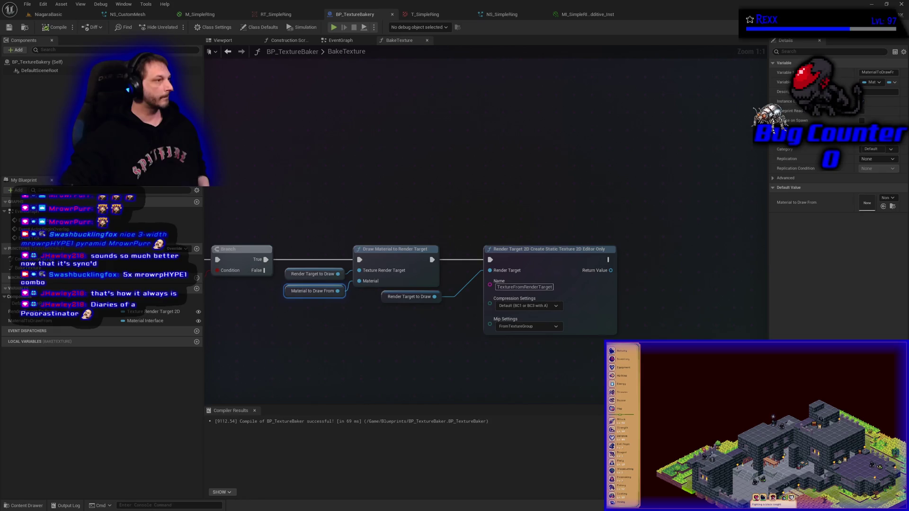
Add a Text Render component and set its text to 'Texture Bakery' in the Viewport.
{"action": "left_click", "coordinate": [16, 50]}
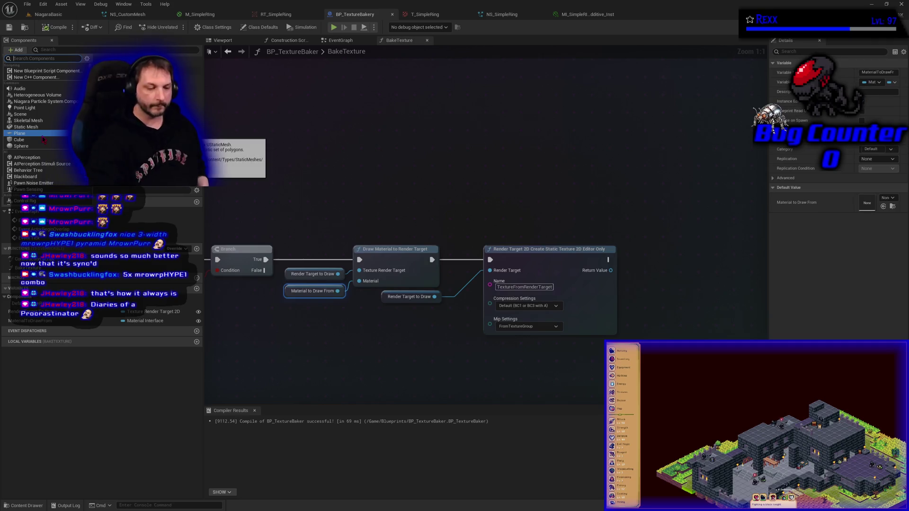
{"action": "type", "text": "text"}
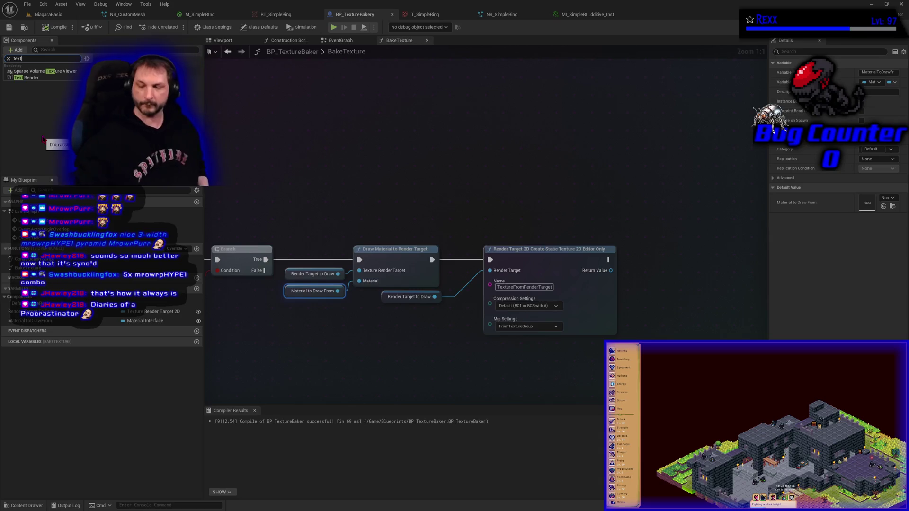
{"action": "left_click", "coordinate": [34, 79]}
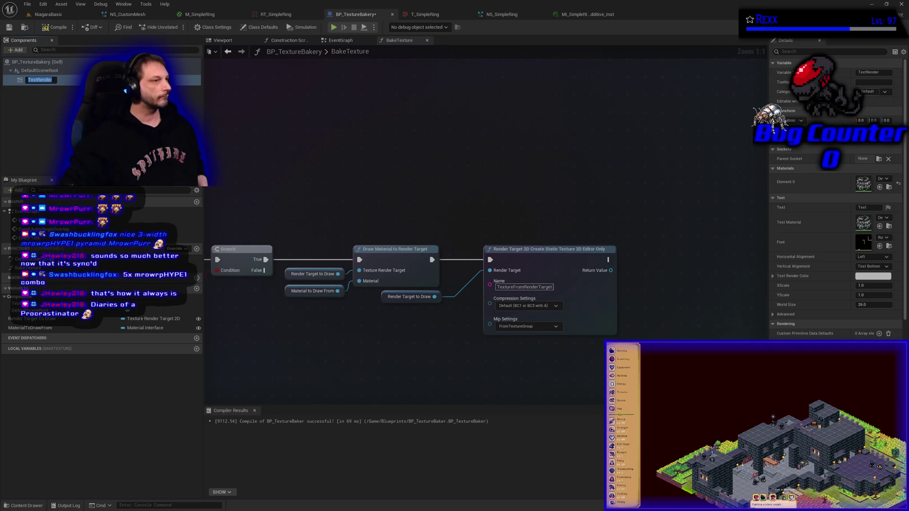
{"action": "left_click", "coordinate": [239, 41]}
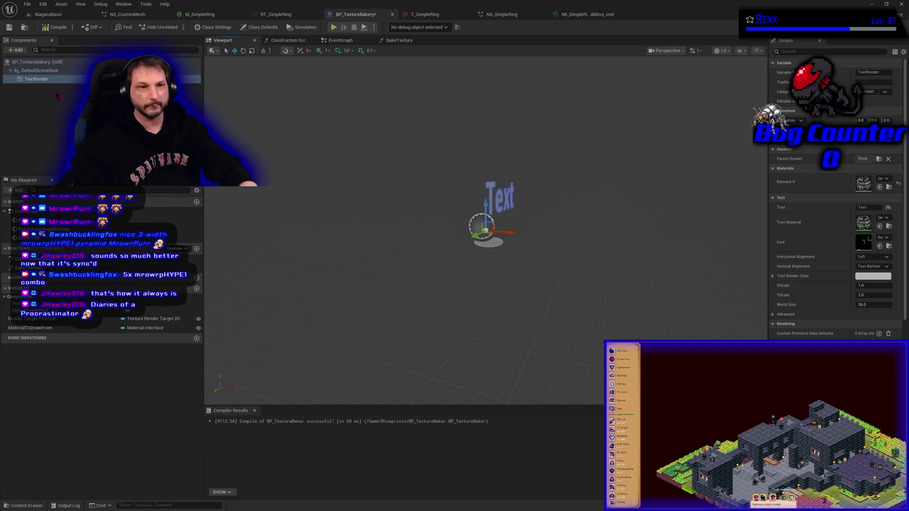
{"action": "left_click", "coordinate": [871, 207]}
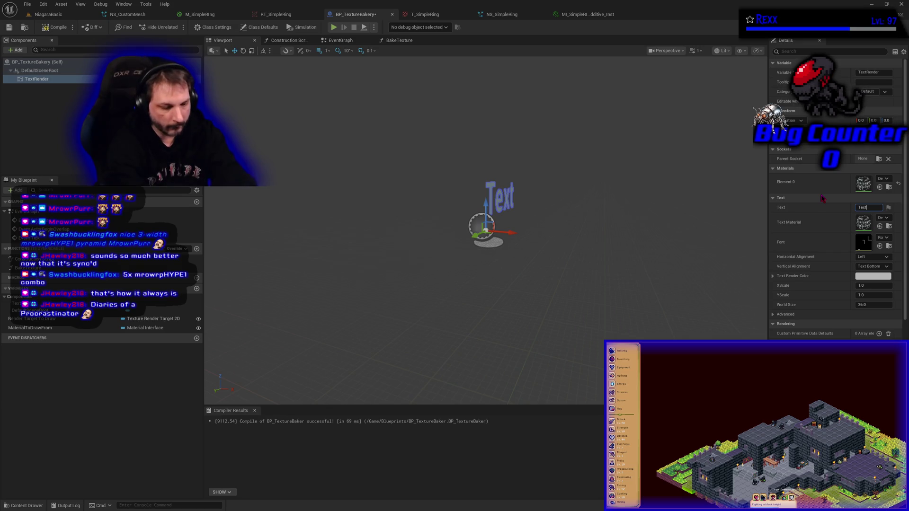
{"action": "type", "text": "ure Bakery"}
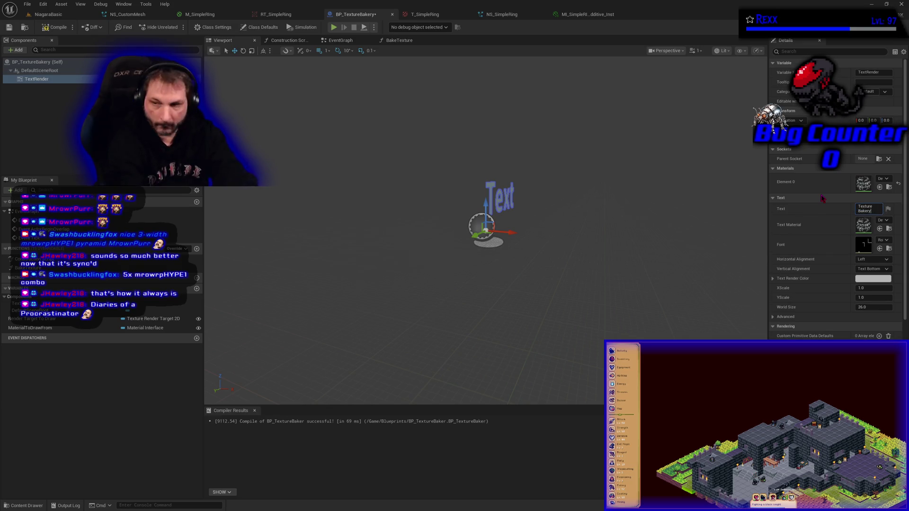
{"action": "key", "text": "Return"}
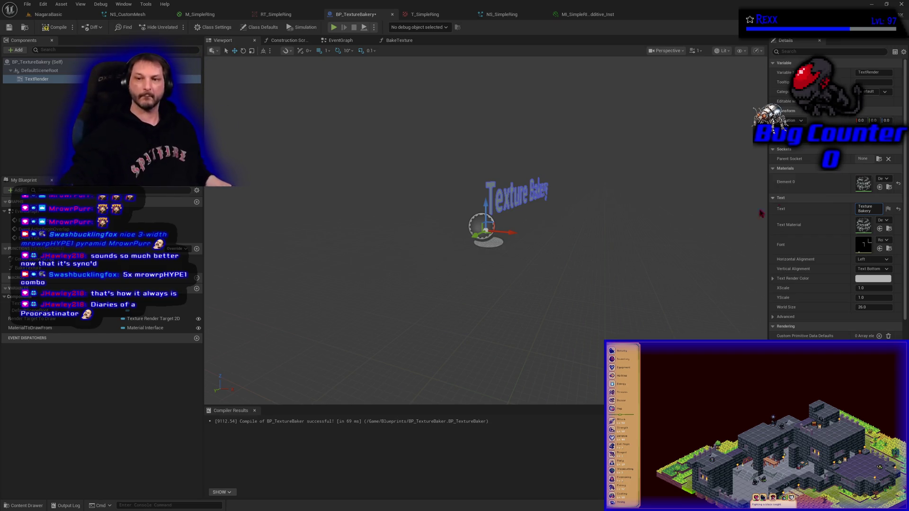
{"action": "mouse_move", "coordinate": [486, 230]}
{"action": "left_mouse_down"}
{"action": "mouse_move", "coordinate": [521, 218]}
{"action": "mouse_move", "coordinate": [473, 227]}
{"action": "mouse_move", "coordinate": [572, 258]}
{"action": "mouse_move", "coordinate": [473, 244]}
{"action": "mouse_move", "coordinate": [481, 249]}
{"action": "left_mouse_up"}
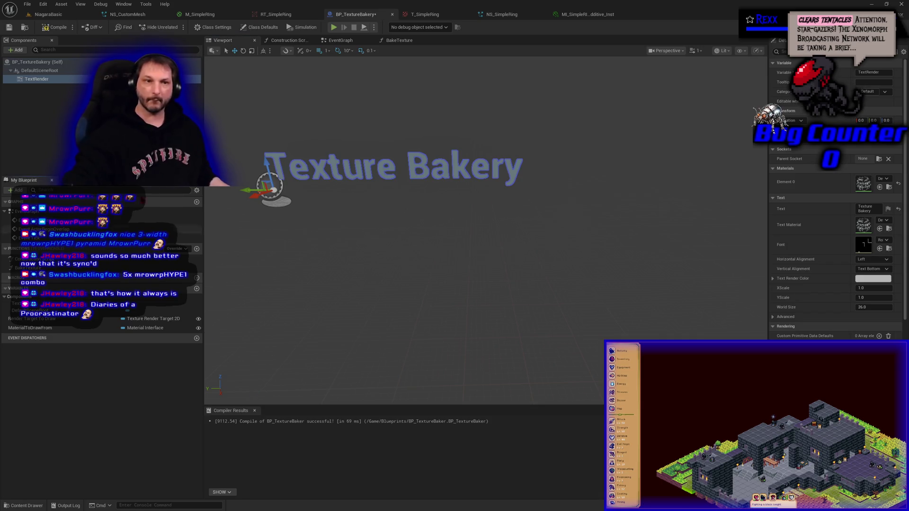
Compile the blueprint and turn the TextRender component 180 degrees to face the front.
{"action": "left_click", "coordinate": [71, 70]}
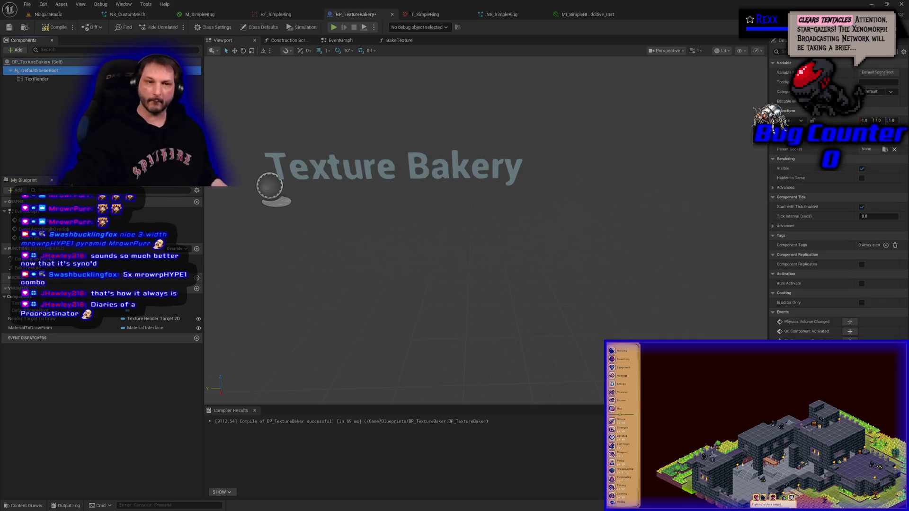
{"action": "left_click", "coordinate": [56, 27]}
{"action": "left_click", "coordinate": [9, 27]}
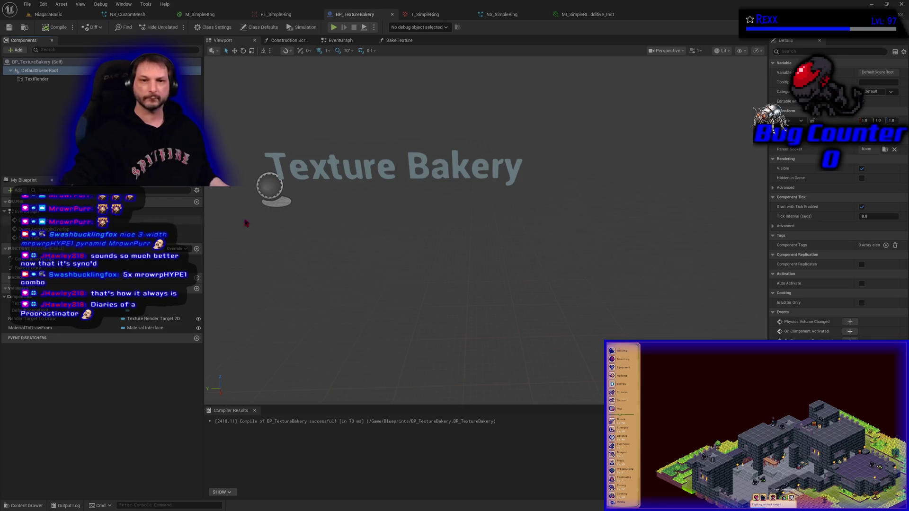
{"action": "left_click", "coordinate": [37, 62]}
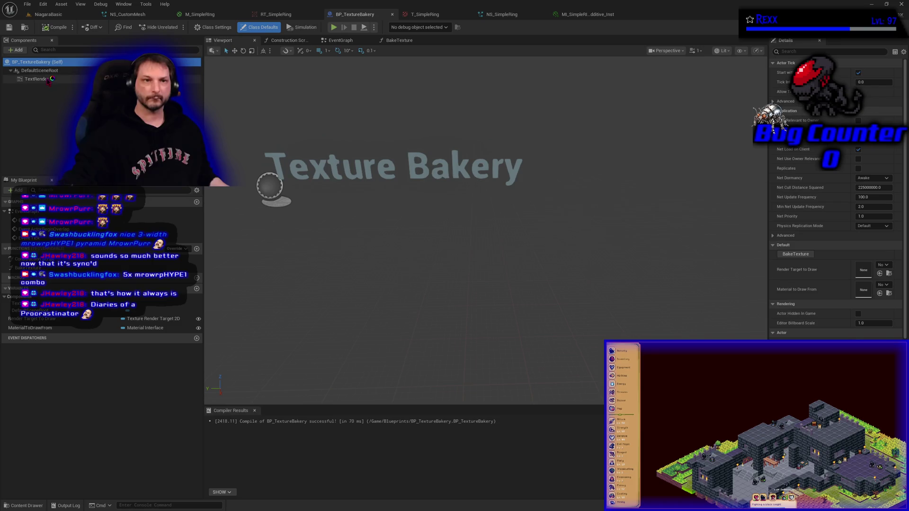
{"action": "left_click", "coordinate": [36, 79]}
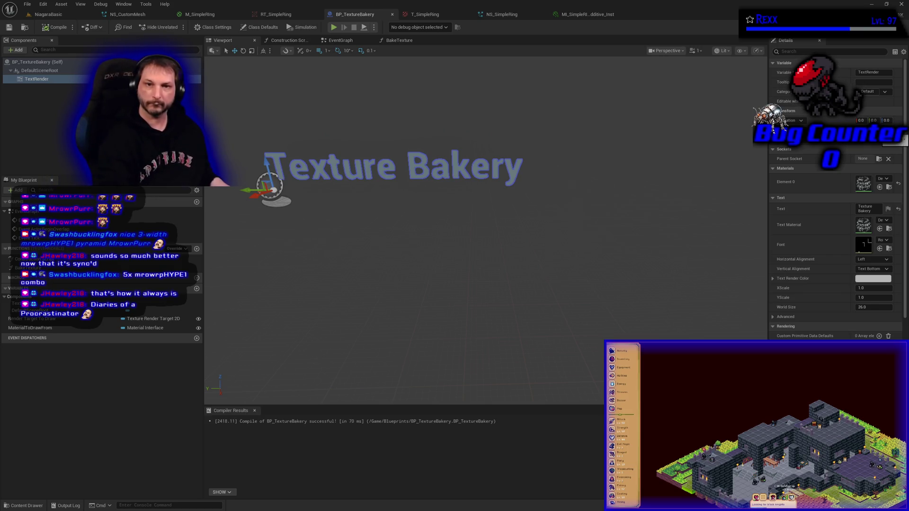
{"action": "key", "text": "Return"}
{"action": "mouse_move", "coordinate": [534, 256]}
{"action": "left_mouse_down"}
{"action": "mouse_move", "coordinate": [379, 251]}
{"action": "mouse_move", "coordinate": [454, 247]}
{"action": "mouse_move", "coordinate": [417, 228]}
{"action": "mouse_move", "coordinate": [460, 222]}
{"action": "left_mouse_up"}
{"action": "key", "text": "Escape"}
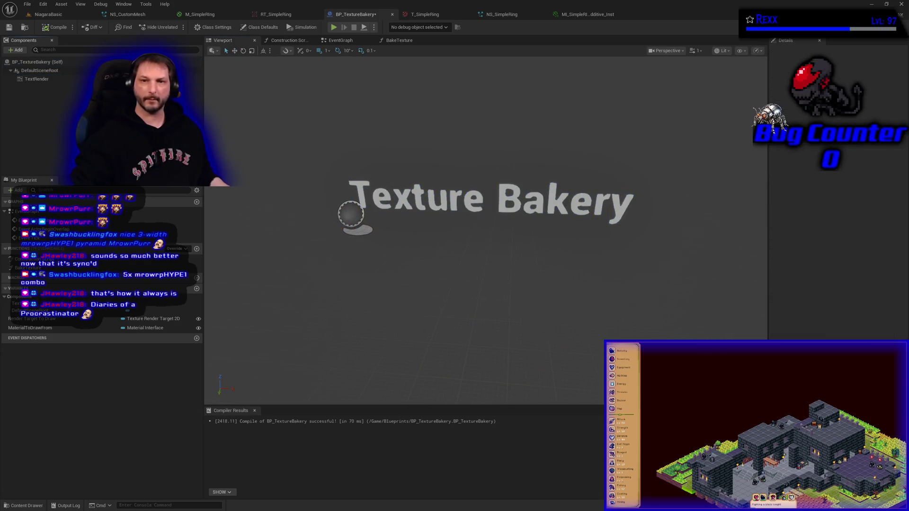
Save all changes and reselect the TextRender component.
{"action": "left_click", "coordinate": [27, 4]}
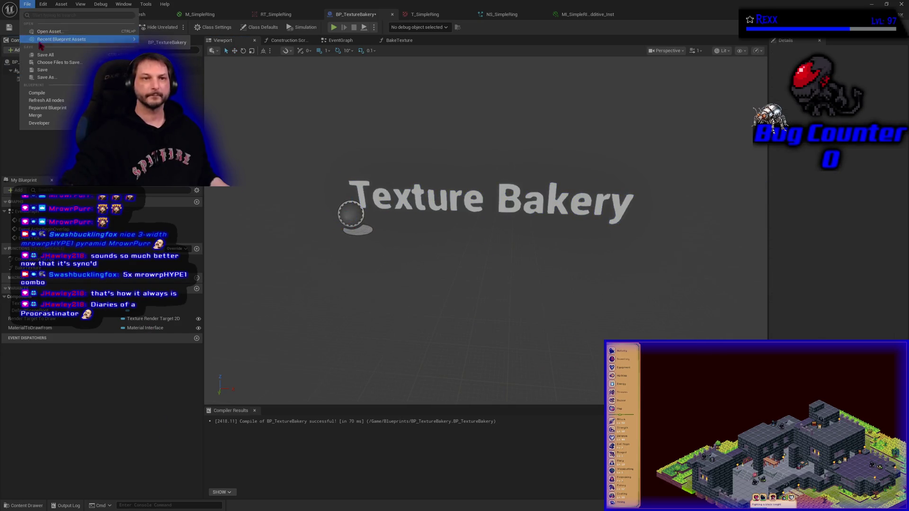
{"action": "left_click", "coordinate": [44, 55]}
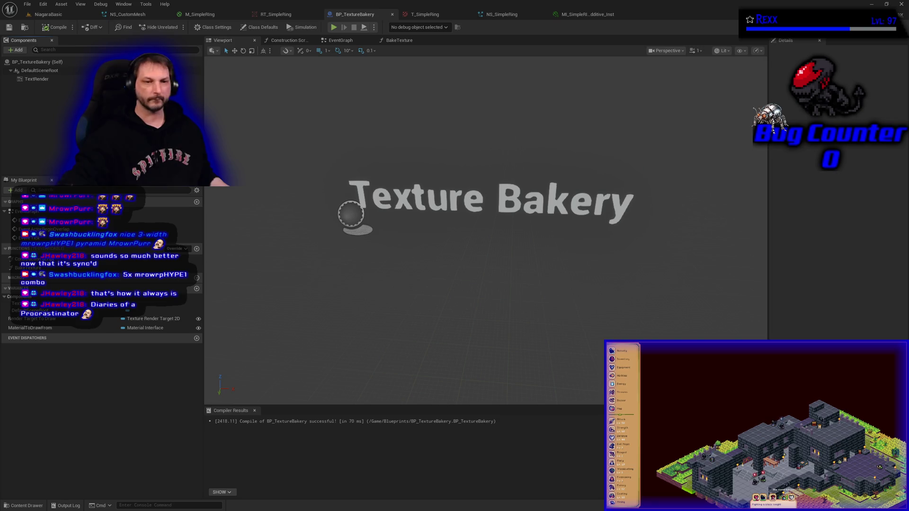
{"action": "left_click", "coordinate": [37, 79]}
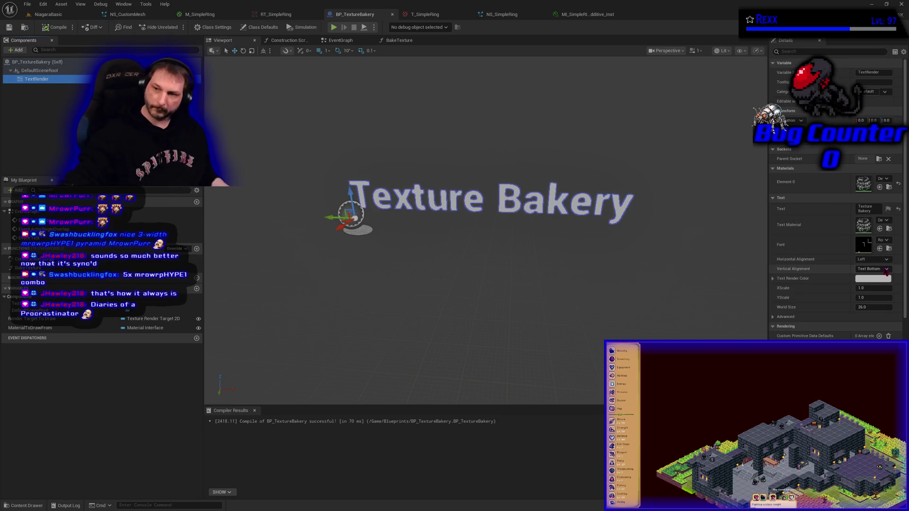
Set the Texture Bakery text's World Size to 35.
{"action": "left_click", "coordinate": [872, 308]}
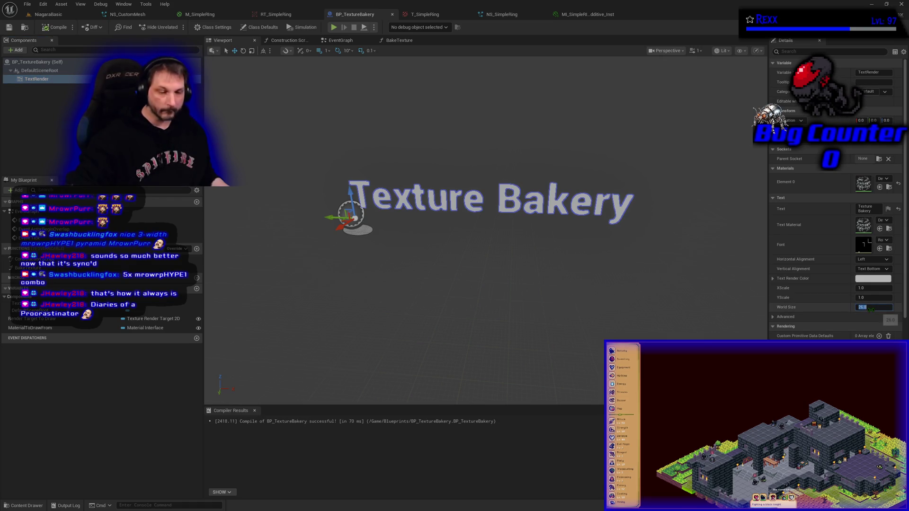
{"action": "type", "text": "35"}
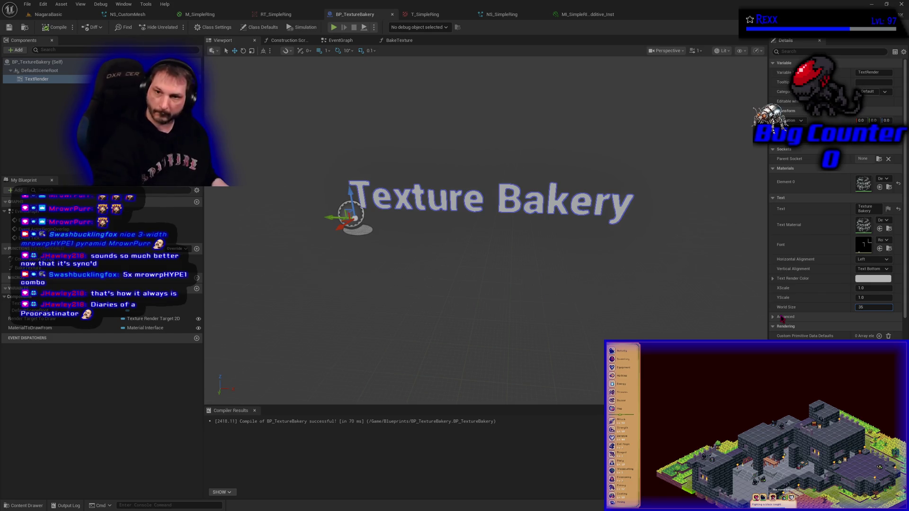
{"action": "key", "text": "Return"}
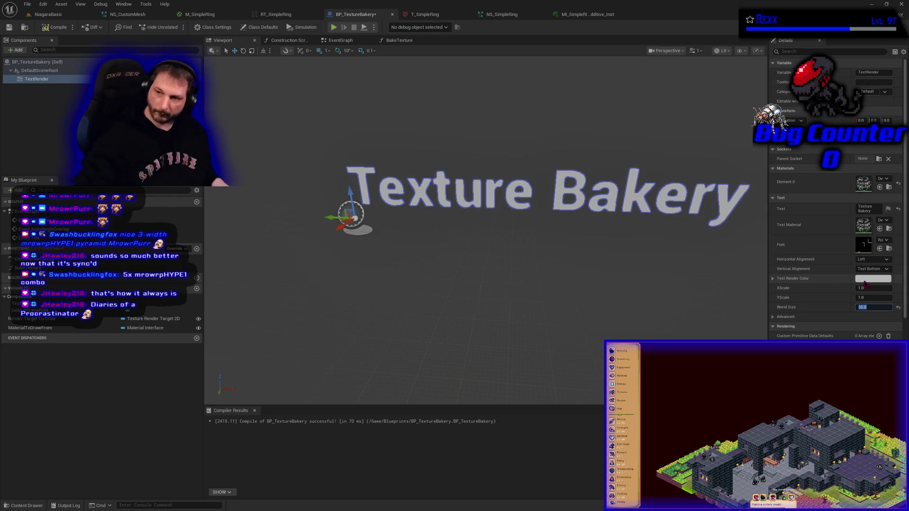
Change the Text Render Color to a deep purple-blue and recompile the blueprint.
{"action": "left_click", "coordinate": [859, 278]}
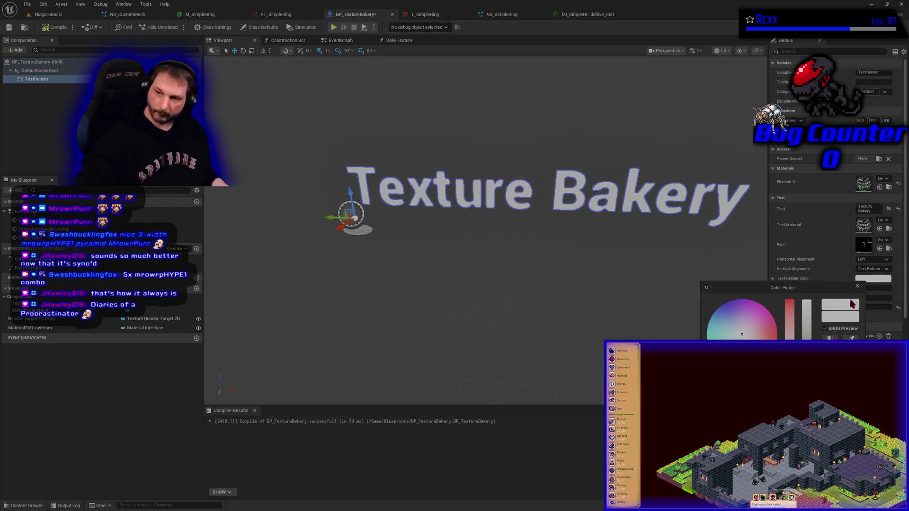
{"action": "left_click", "coordinate": [717, 336]}
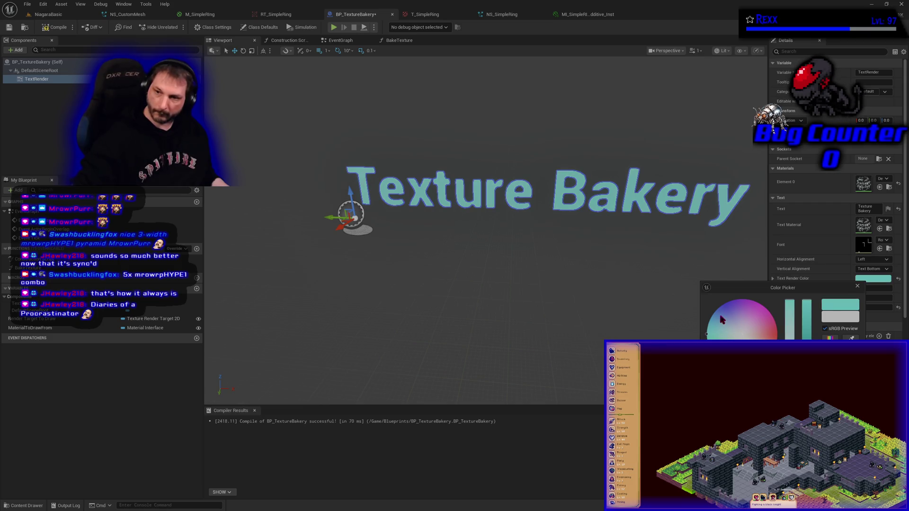
{"action": "left_click", "coordinate": [721, 308]}
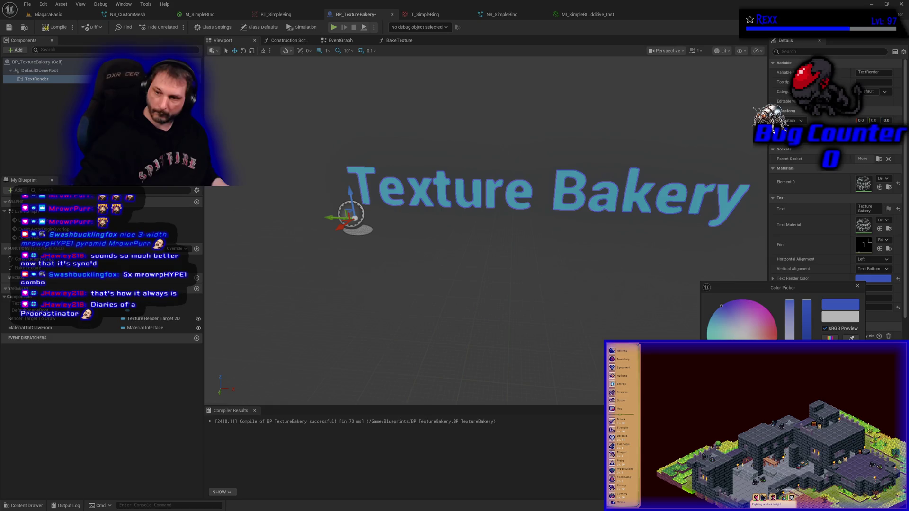
{"action": "key", "text": "Return"}
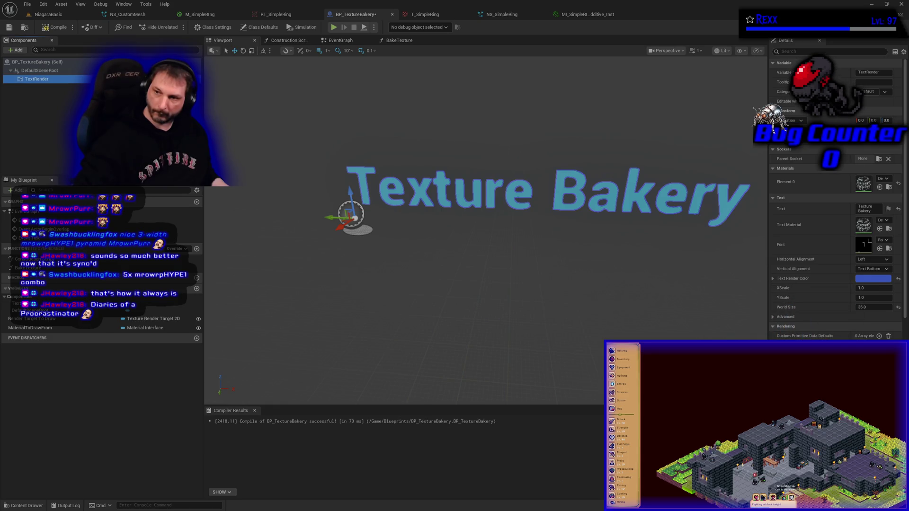
{"action": "left_click", "coordinate": [869, 281]}
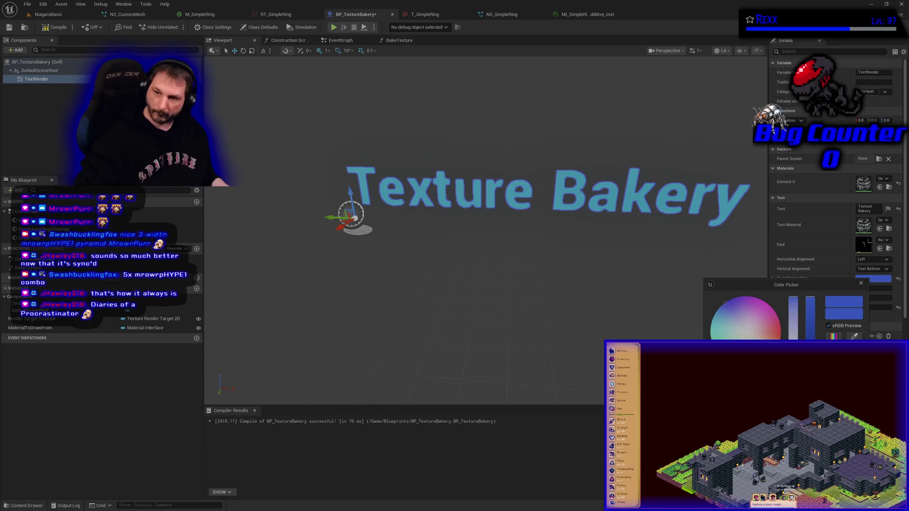
{"action": "left_click_drag", "start_coordinate": [725, 304], "coordinate": [728, 300]}
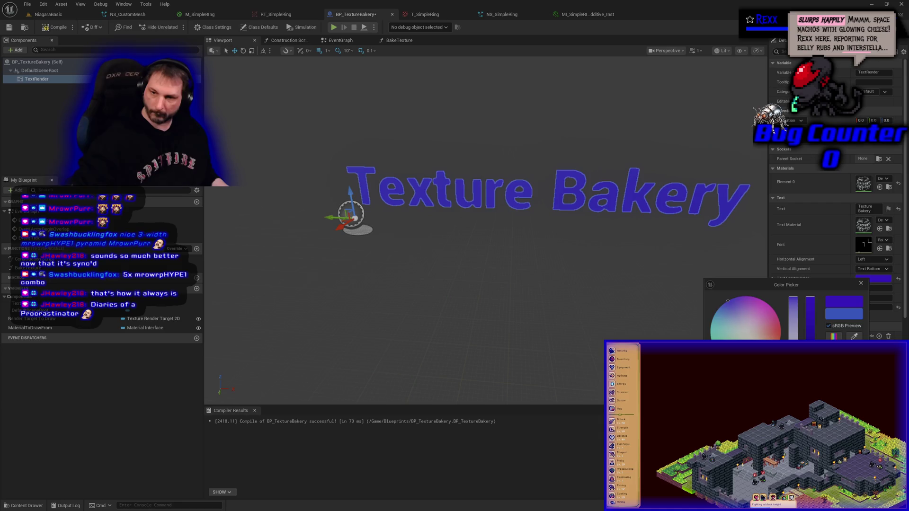
{"action": "left_click", "coordinate": [55, 28]}
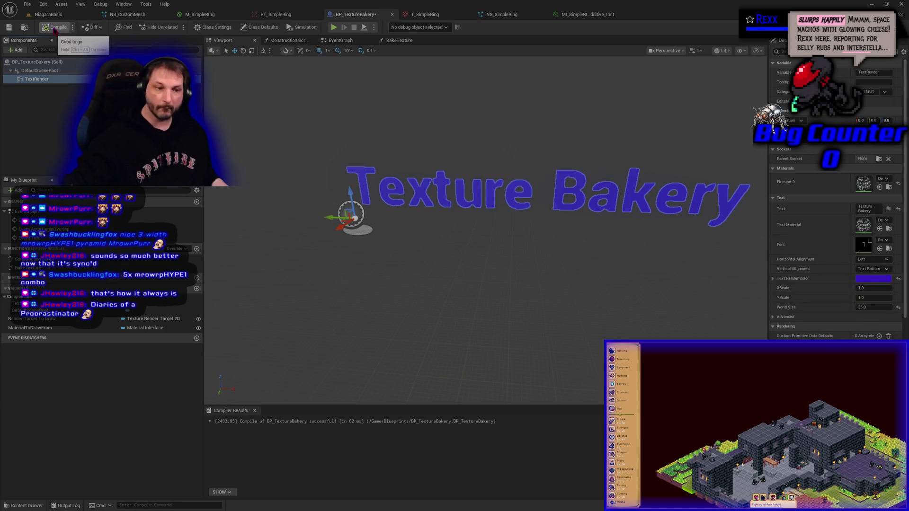
{"action": "left_click", "coordinate": [28, 7]}
{"action": "left_click", "coordinate": [50, 56]}
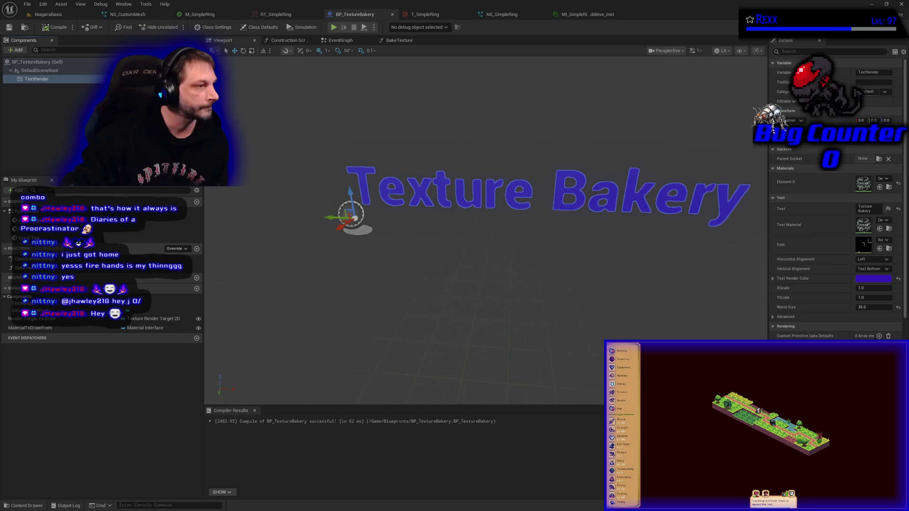
{"action": "left_click", "coordinate": [48, 14]}
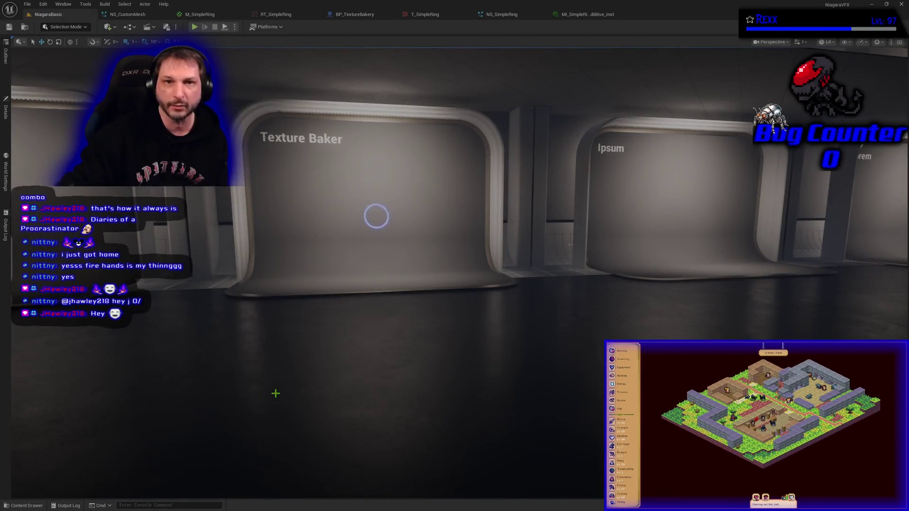
Locate BP_TextureBakery in the Content Drawer and drag it into the level before the Texture Baker display.
{"action": "left_click", "coordinate": [356, 14]}
{"action": "left_click", "coordinate": [47, 15]}
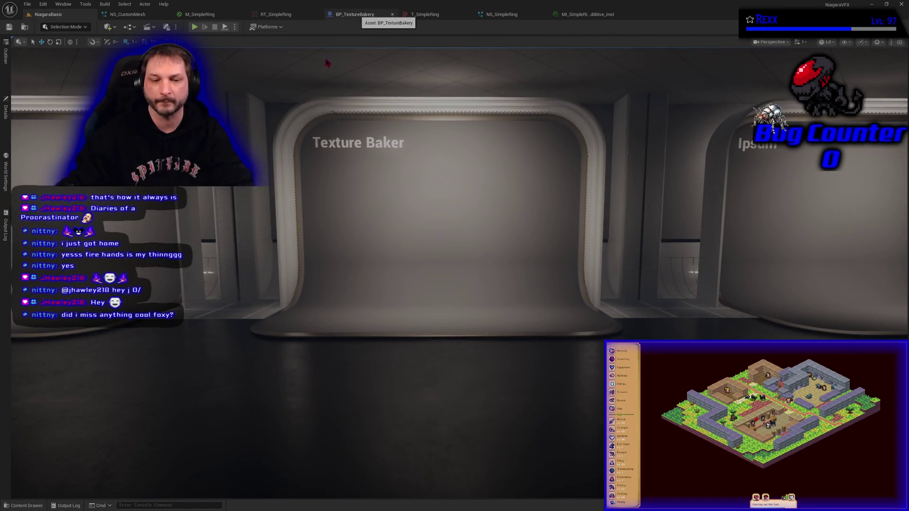
{"action": "key", "text": "ctrl+space"}
{"action": "left_click", "coordinate": [355, 14]}
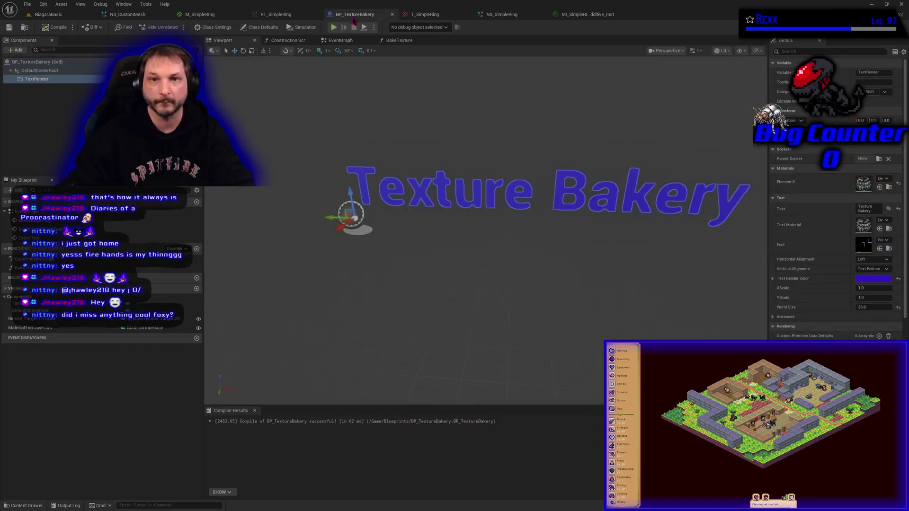
{"action": "left_click", "coordinate": [29, 28]}
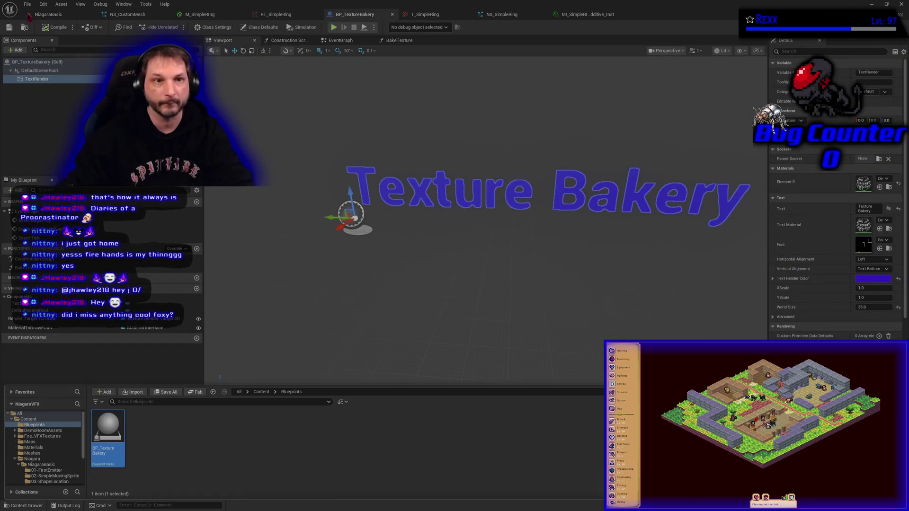
{"action": "left_click", "coordinate": [48, 14]}
{"action": "key", "text": "ctrl+space"}
{"action": "mouse_move", "coordinate": [108, 461]}
{"action": "left_mouse_down"}
{"action": "mouse_move", "coordinate": [234, 382]}
{"action": "mouse_move", "coordinate": [340, 294]}
{"action": "mouse_move", "coordinate": [339, 319]}
{"action": "mouse_move", "coordinate": [318, 216]}
{"action": "left_mouse_up"}
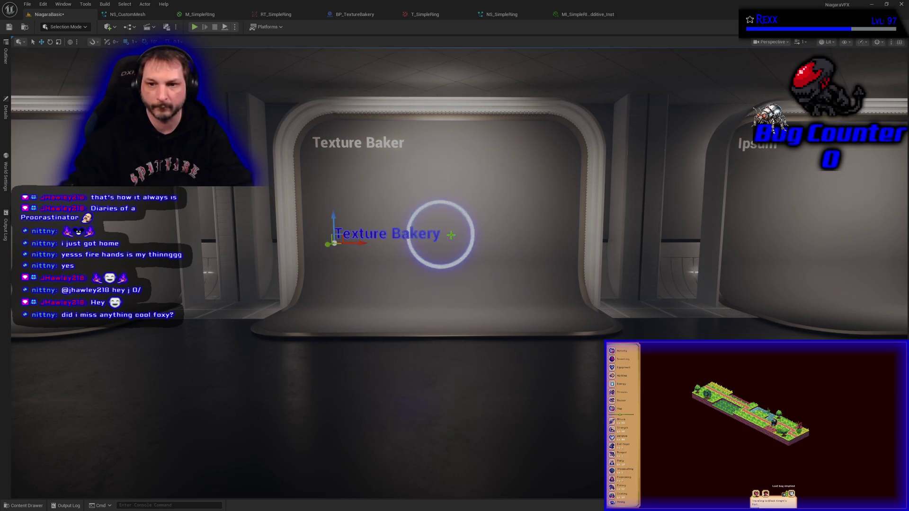
{"action": "left_click", "coordinate": [460, 231]}
Move the Texture Bakery actor right along X beside its title text, then save the level.
{"action": "left_click", "coordinate": [456, 229]}
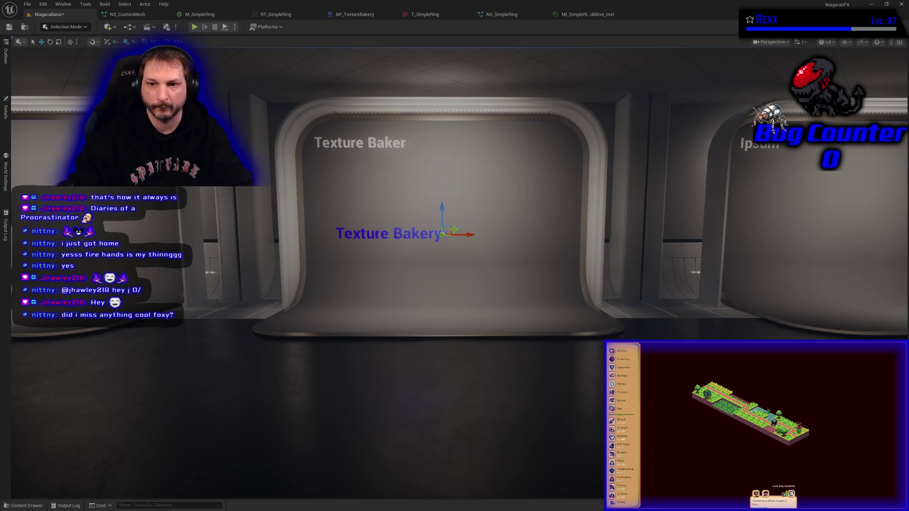
{"action": "mouse_move", "coordinate": [454, 230]}
{"action": "left_mouse_down"}
{"action": "mouse_move", "coordinate": [542, 239]}
{"action": "mouse_move", "coordinate": [538, 246]}
{"action": "left_mouse_up"}
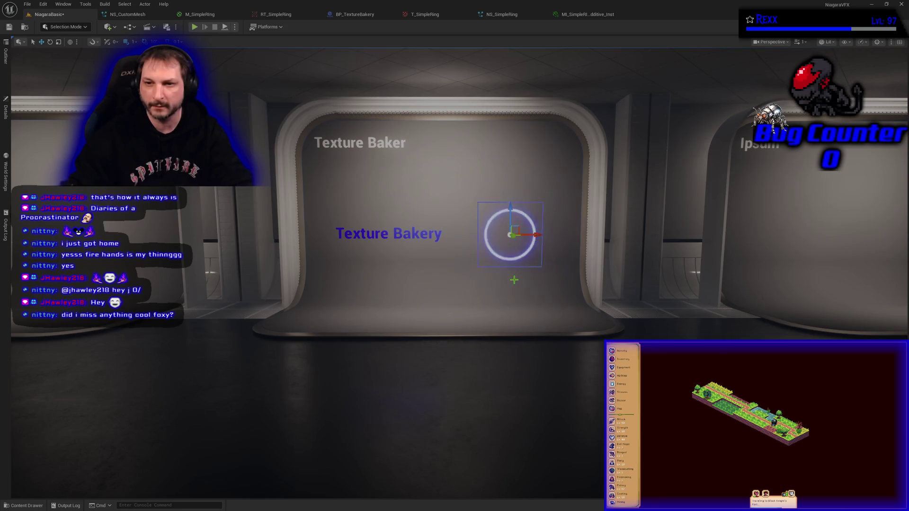
{"action": "left_click", "coordinate": [10, 27]}
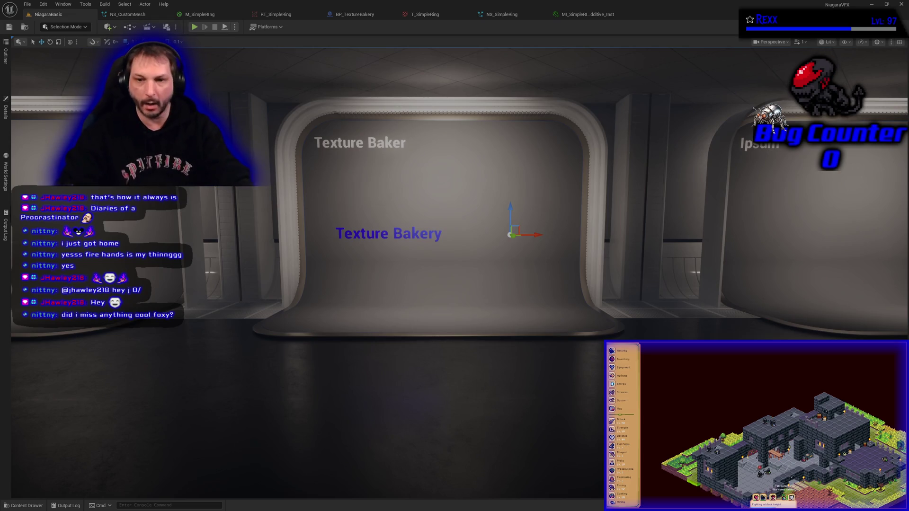
{"action": "left_click_drag", "start_coordinate": [426, 402], "coordinate": [493, 402]}
Delete the extra Texture Bakery text actor standing in front of the Custom Mesh display.
{"action": "mouse_move", "coordinate": [286, 298]}
{"action": "left_mouse_down"}
{"action": "mouse_move", "coordinate": [327, 300]}
{"action": "mouse_move", "coordinate": [291, 247]}
{"action": "left_mouse_up"}
{"action": "left_click", "coordinate": [291, 246]}
{"action": "left_click", "coordinate": [291, 247]}
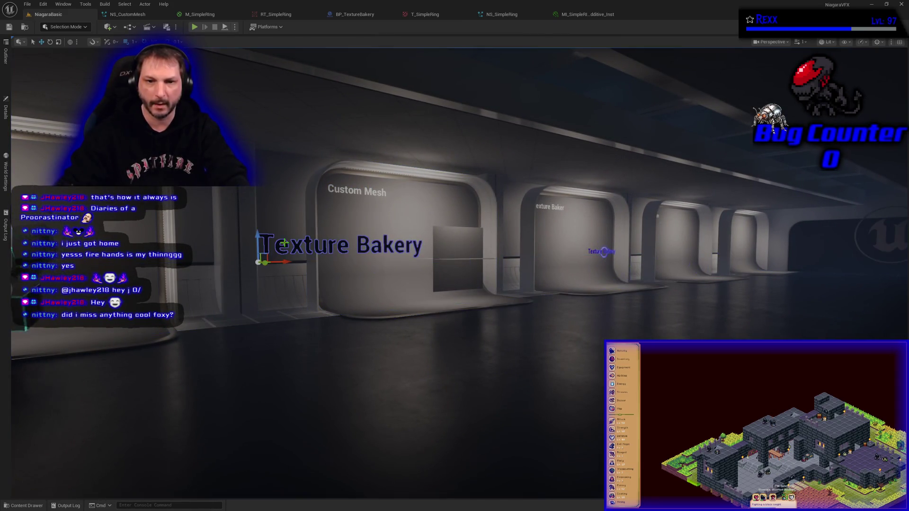
{"action": "key", "text": "Delete"}
{"action": "mouse_move", "coordinate": [294, 264]}
{"action": "left_mouse_down"}
{"action": "mouse_move", "coordinate": [294, 227]}
{"action": "mouse_move", "coordinate": [294, 256]}
{"action": "mouse_move", "coordinate": [322, 256]}
{"action": "mouse_move", "coordinate": [298, 236]}
{"action": "mouse_move", "coordinate": [298, 218]}
{"action": "mouse_move", "coordinate": [296, 237]}
{"action": "mouse_move", "coordinate": [296, 213]}
{"action": "mouse_move", "coordinate": [332, 222]}
{"action": "mouse_move", "coordinate": [327, 213]}
{"action": "left_mouse_up"}
{"action": "left_click_drag", "start_coordinate": [533, 258], "coordinate": [533, 259]}
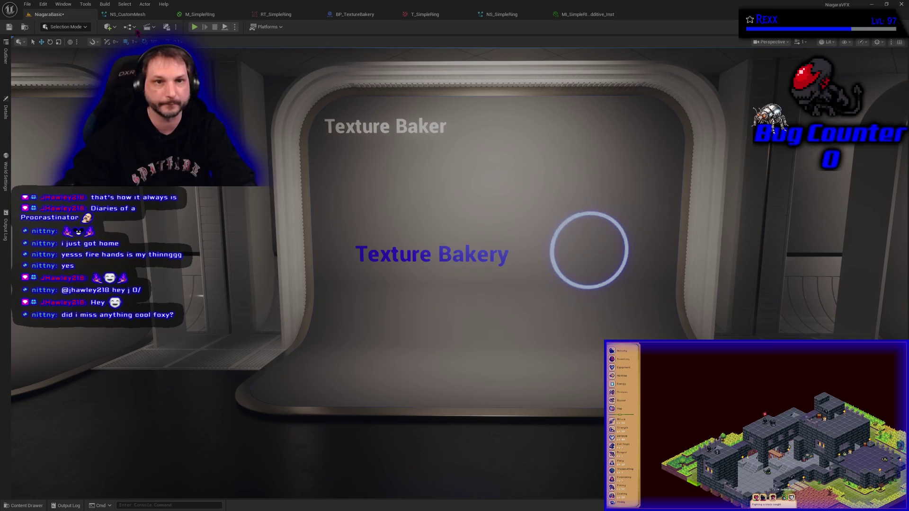
Close the NS_CustomMesh and M_SimpleRing editors, keeping the material changes.
{"action": "middle_click", "coordinate": [132, 15]}
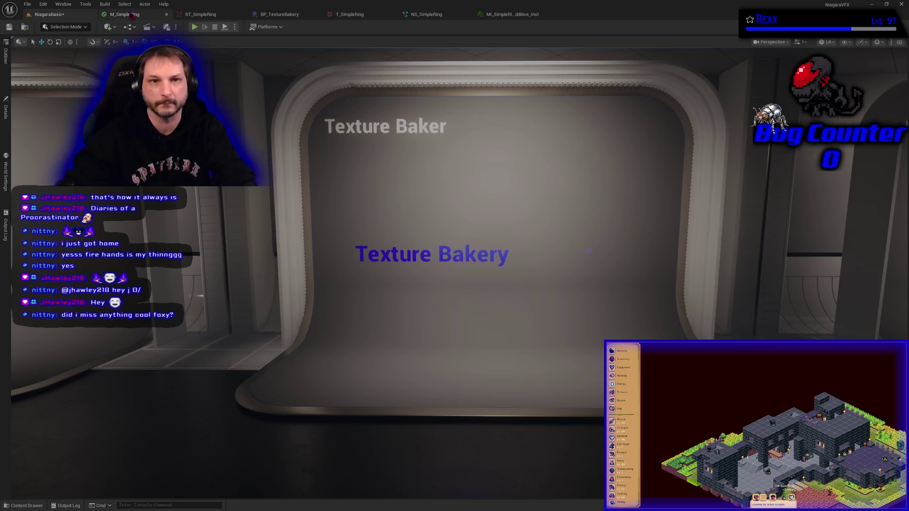
{"action": "middle_click", "coordinate": [132, 15]}
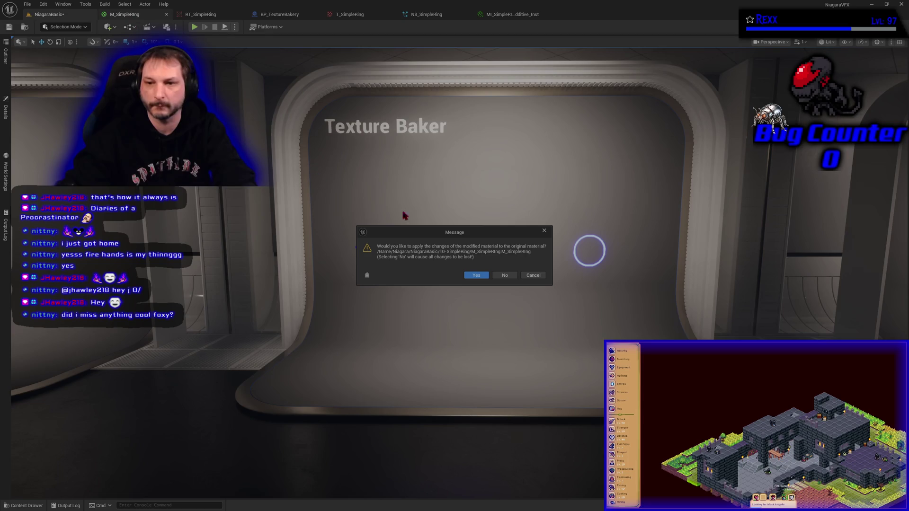
{"action": "left_click", "coordinate": [472, 275]}
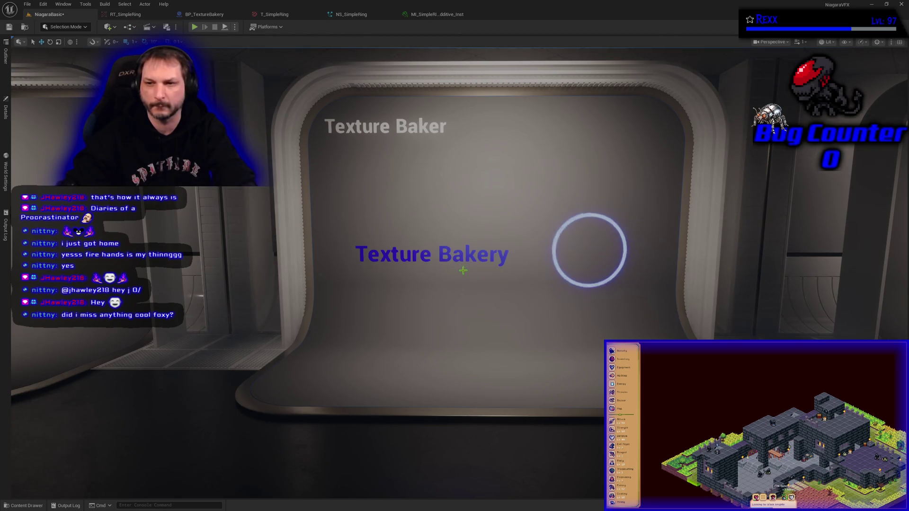
{"action": "mouse_move", "coordinate": [452, 267]}
{"action": "left_mouse_down"}
{"action": "mouse_move", "coordinate": [530, 261]}
{"action": "mouse_move", "coordinate": [408, 265]}
{"action": "left_mouse_up"}
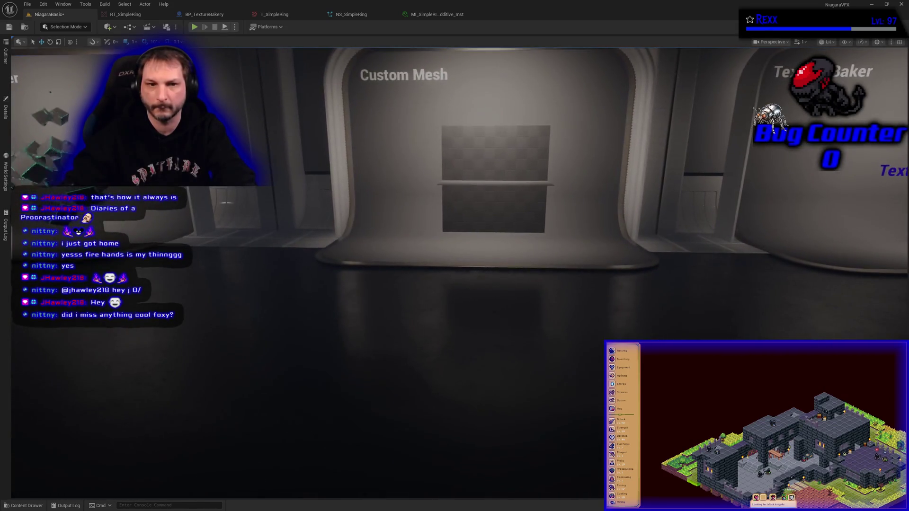
{"action": "key", "text": "d"}
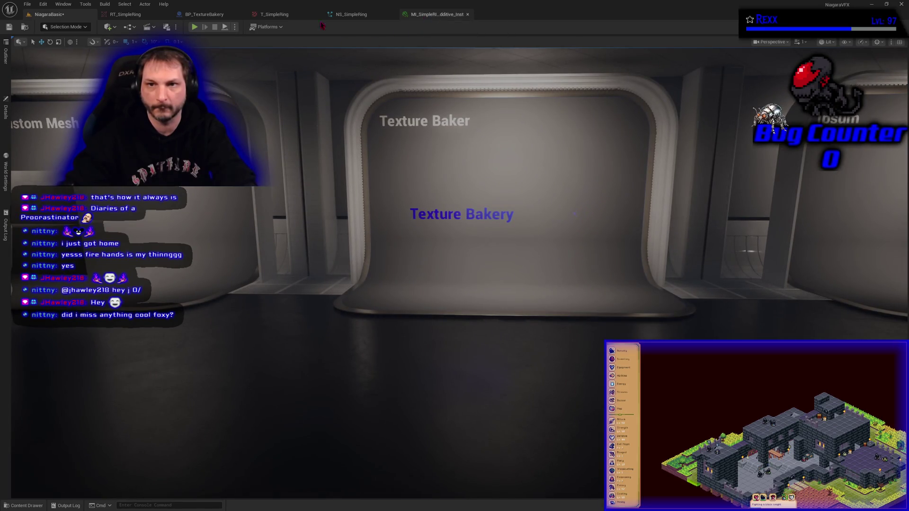
Close all remaining asset editors and Save All modified assets and the level.
{"action": "right_click", "coordinate": [130, 15]}
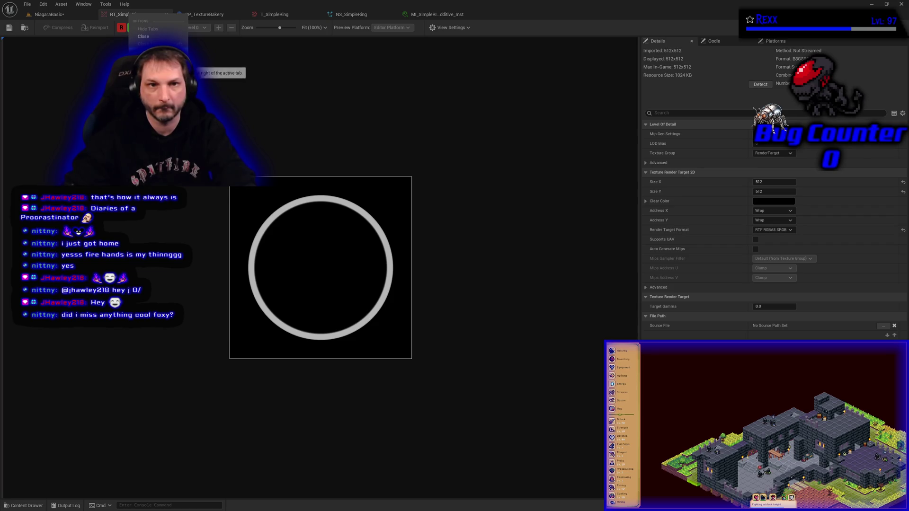
{"action": "left_click", "coordinate": [143, 36]}
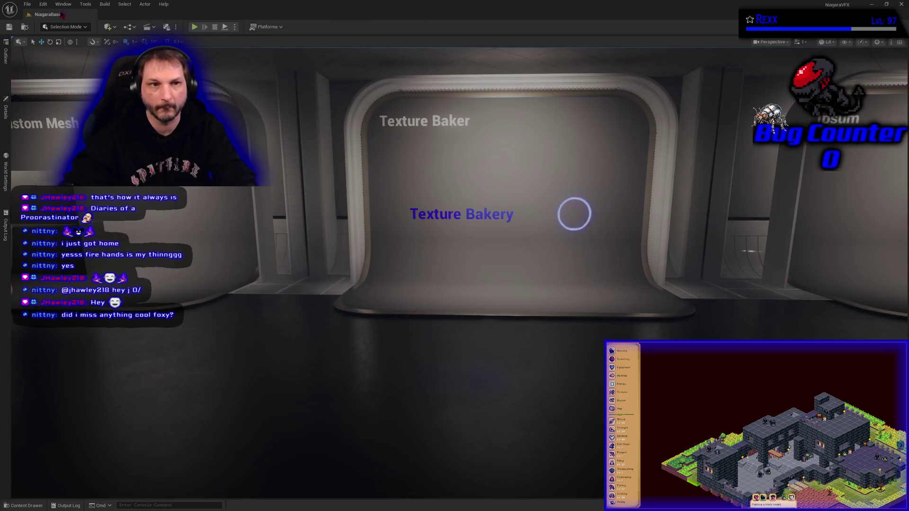
{"action": "left_click", "coordinate": [27, 5]}
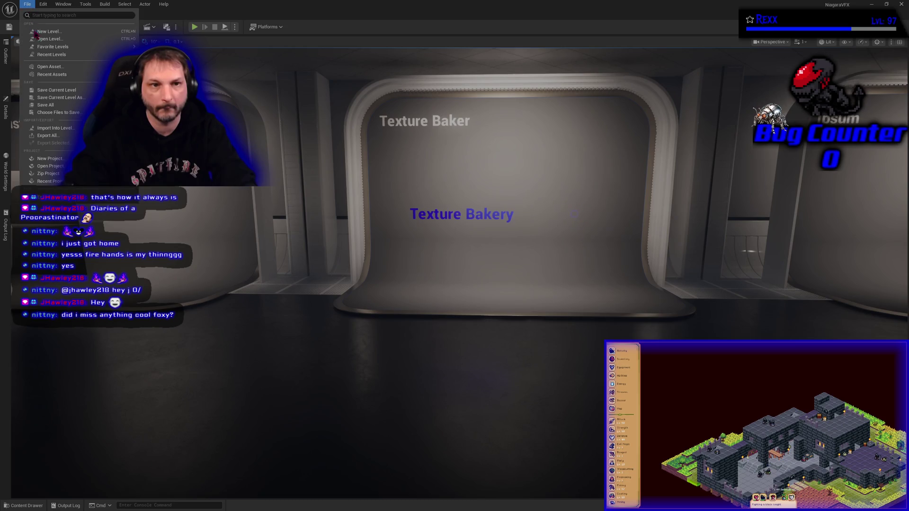
{"action": "left_click", "coordinate": [51, 105]}
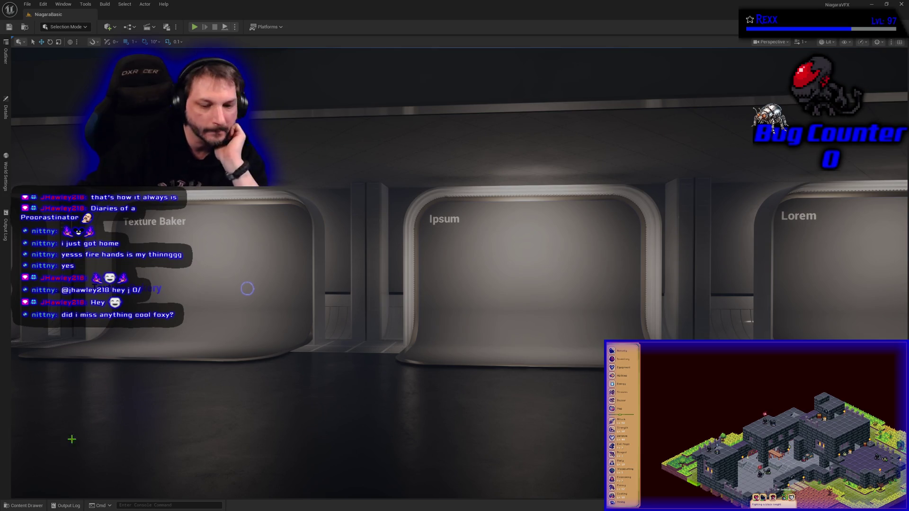
Open the Content Drawer showing the Content/Blueprints folder.
{"action": "left_click", "coordinate": [23, 505]}
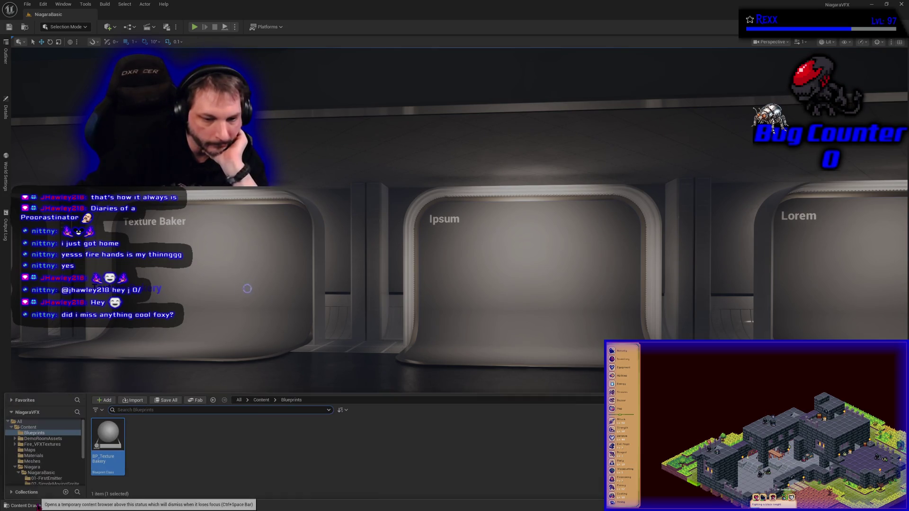
Create a new folder named 11-RibbonRenderer inside NiagaraBasic and open it.
{"action": "scroll", "coordinate": [52, 471], "scroll_direction": "down", "scroll_amount": 3}
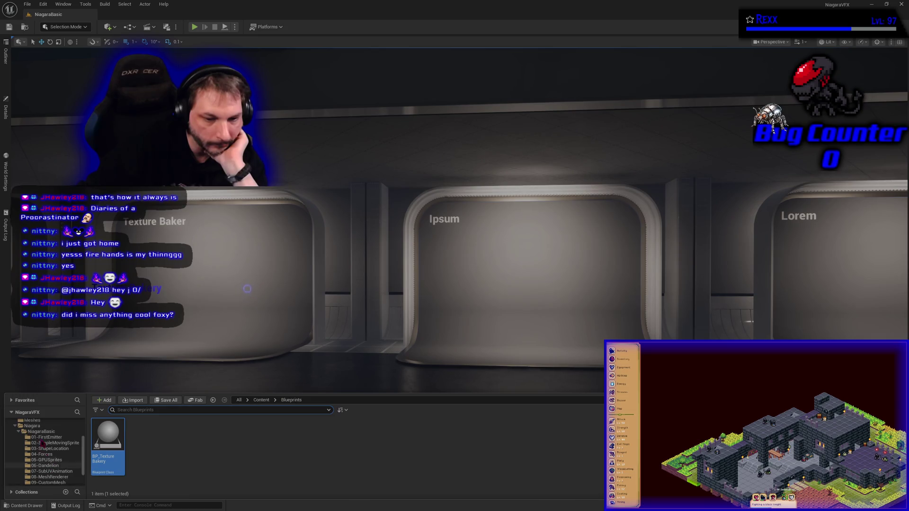
{"action": "left_click", "coordinate": [37, 432]}
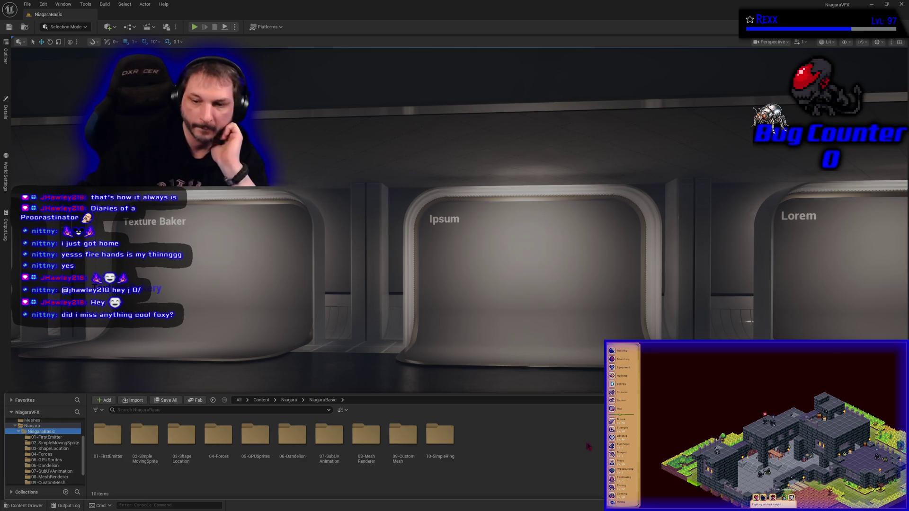
{"action": "right_click", "coordinate": [519, 442]}
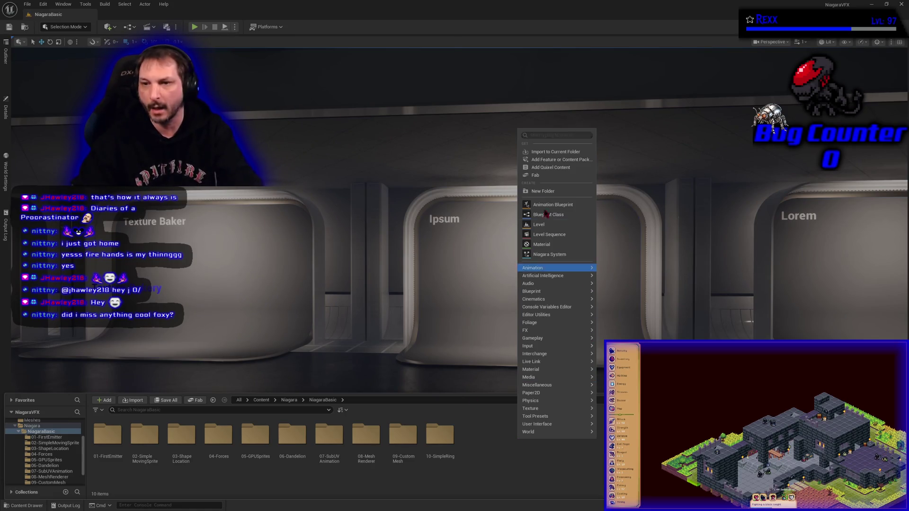
{"action": "left_click", "coordinate": [539, 191]}
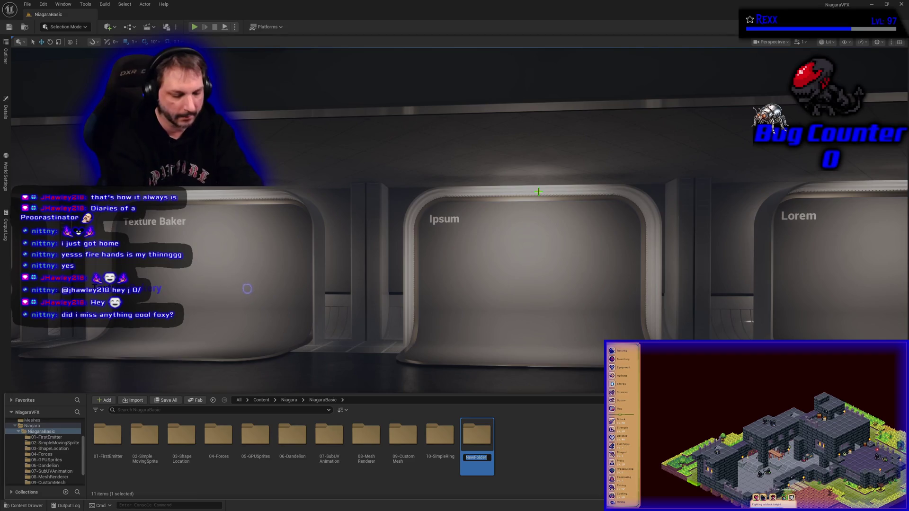
{"action": "type", "text": "11-R"}
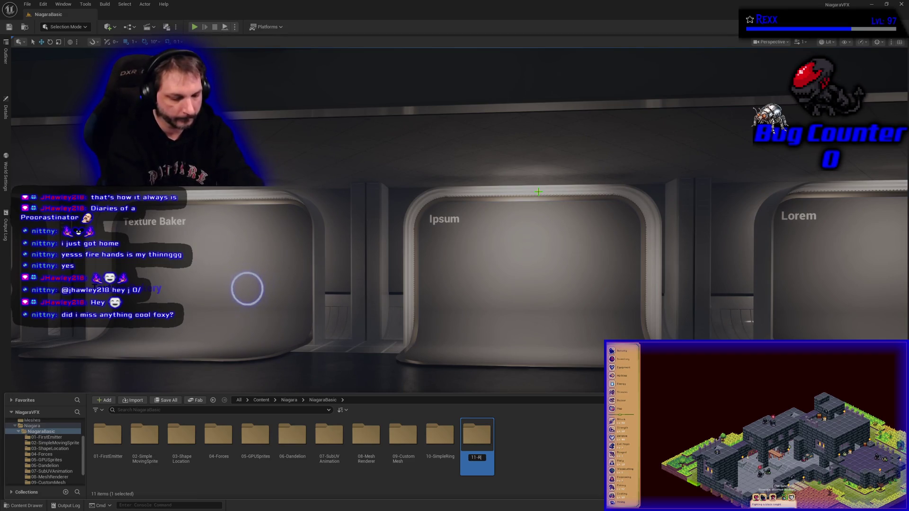
{"action": "type", "text": "nderer"}
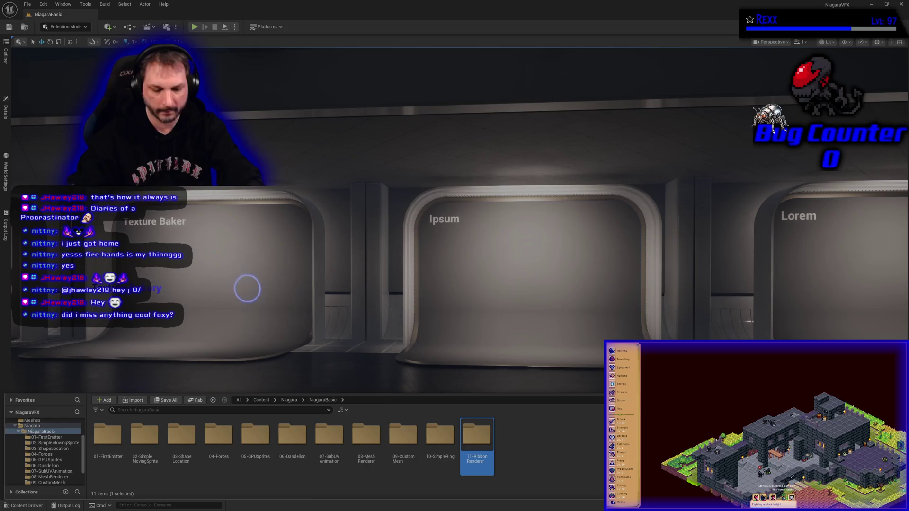
{"action": "key", "text": "Return"}
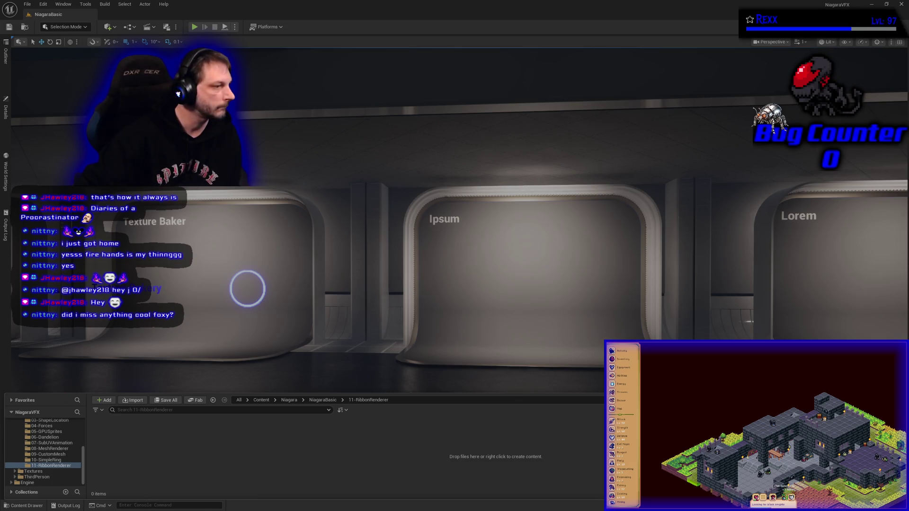
Create a Niagara System from SimpleSpriteBurst named NS_RibbonRenderer and open it.
{"action": "right_click", "coordinate": [246, 447]}
{"action": "left_click", "coordinate": [269, 259]}
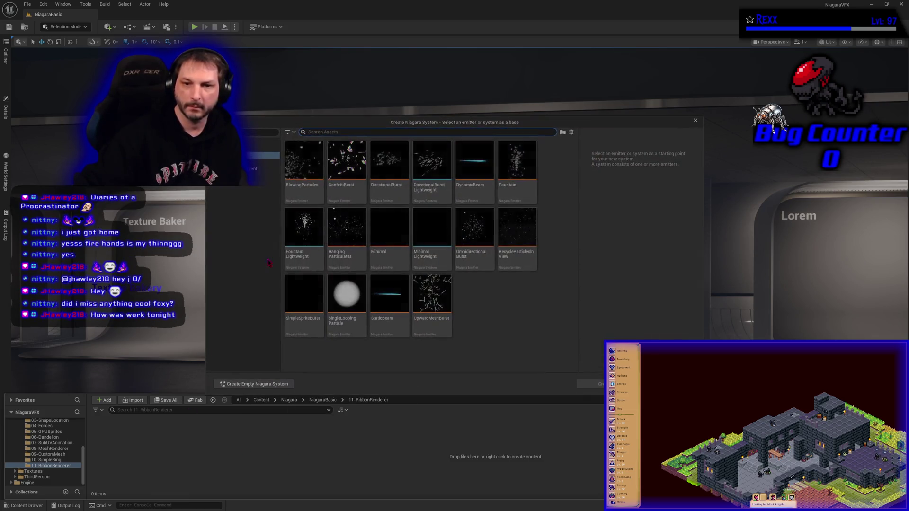
{"action": "left_click", "coordinate": [305, 298]}
{"action": "left_click", "coordinate": [587, 384]}
{"action": "type", "text": "NS"}
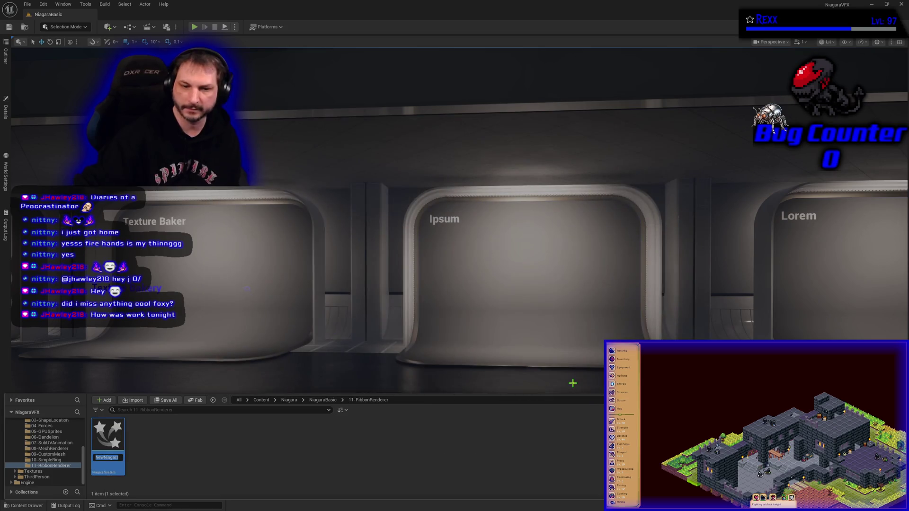
{"action": "type", "text": "_"}
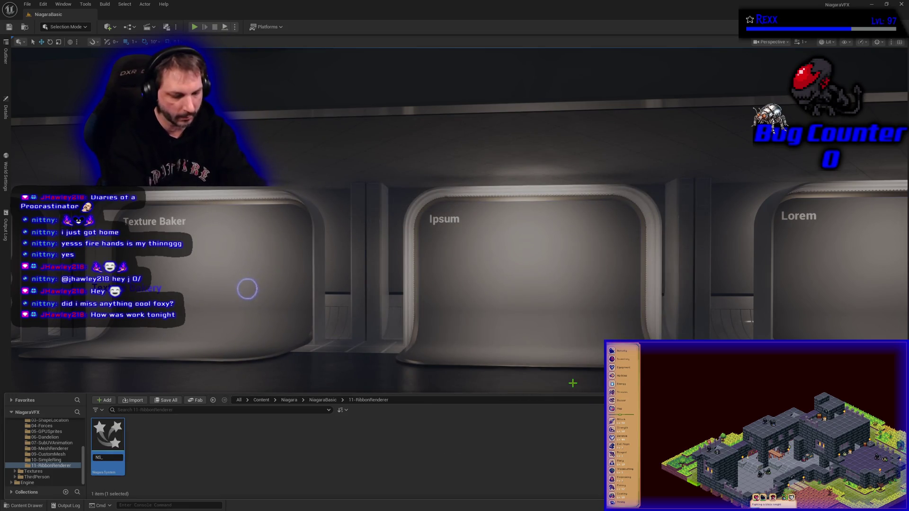
{"action": "type", "text": "RibbonRende"}
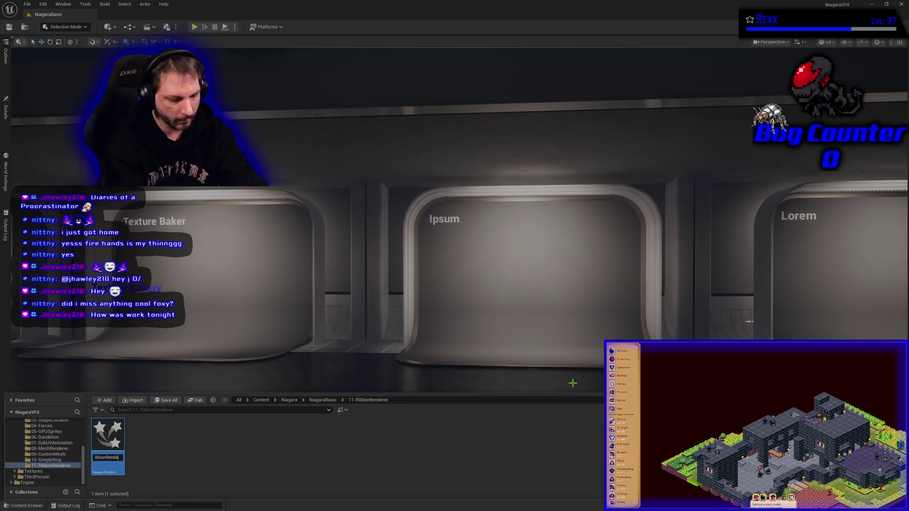
{"action": "key", "text": "Return"}
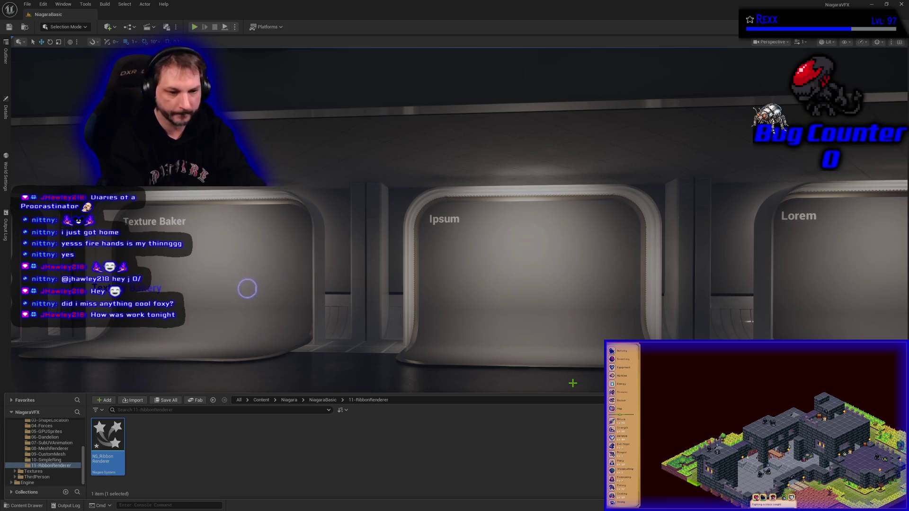
{"action": "key", "text": "Return"}
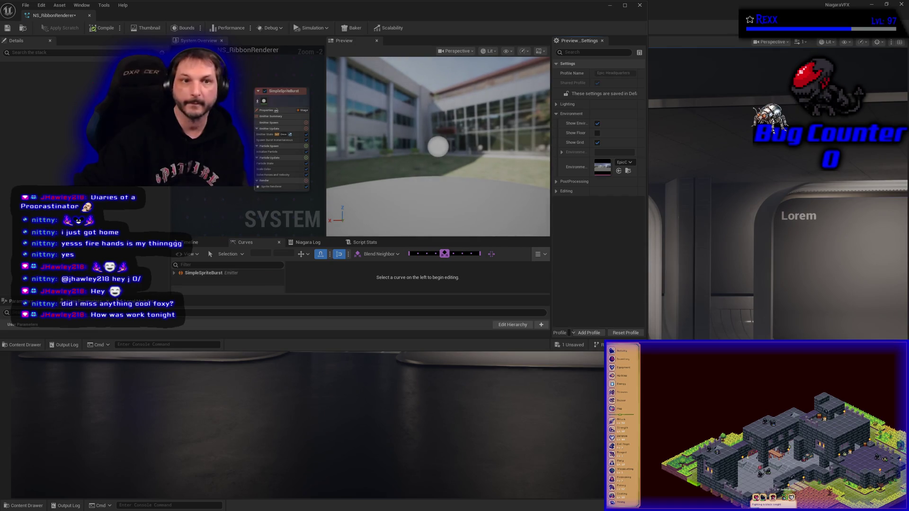
Dock the NS_RibbonRenderer editor beside the level tab and widen the System Overview graph.
{"action": "left_click_drag", "start_coordinate": [214, 12], "coordinate": [469, 156]}
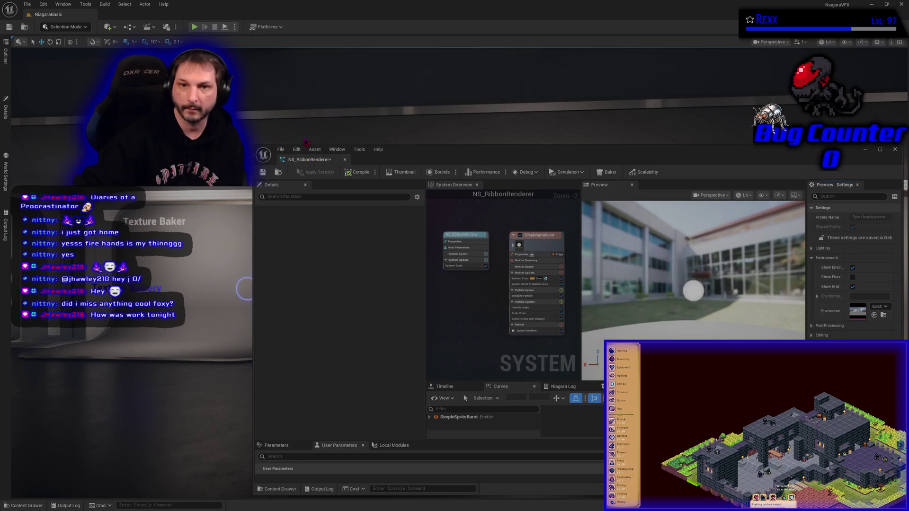
{"action": "left_click", "coordinate": [276, 17]}
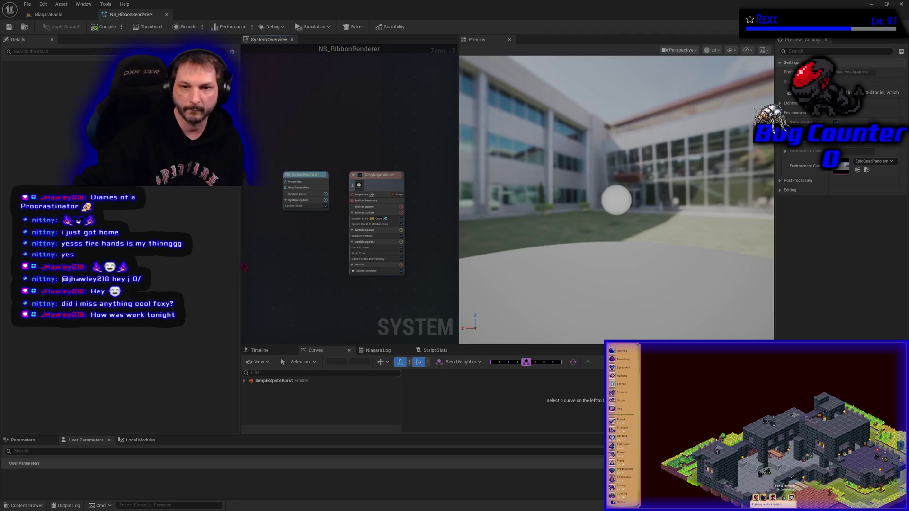
{"action": "left_click_drag", "start_coordinate": [240, 265], "coordinate": [186, 263]}
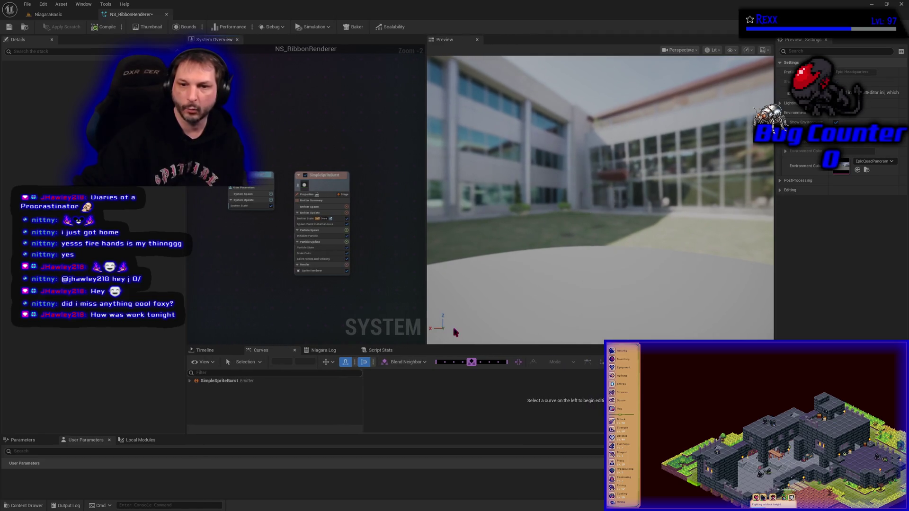
{"action": "left_click_drag", "start_coordinate": [427, 264], "coordinate": [548, 289]}
{"action": "left_click_drag", "start_coordinate": [445, 345], "coordinate": [446, 291]}
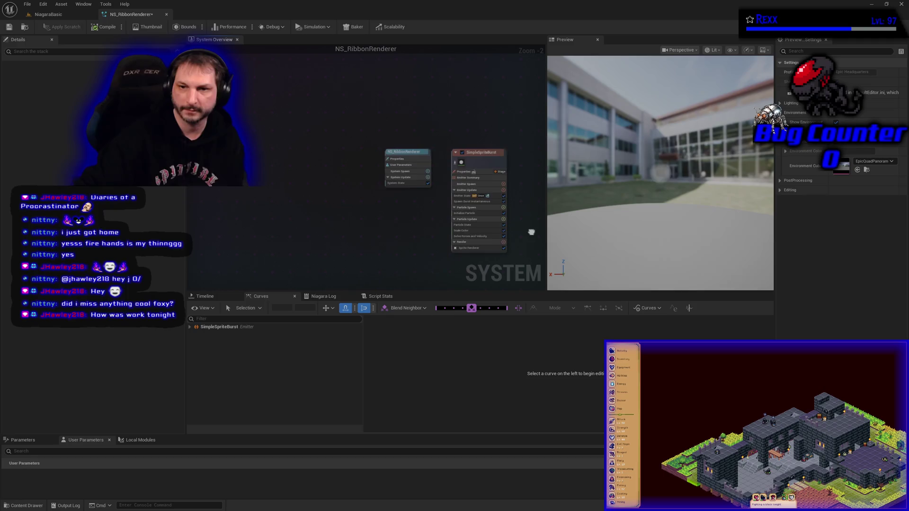
{"action": "scroll", "coordinate": [475, 231], "scroll_direction": "up", "scroll_amount": 2}
{"action": "left_click_drag", "start_coordinate": [392, 253], "coordinate": [310, 251]}
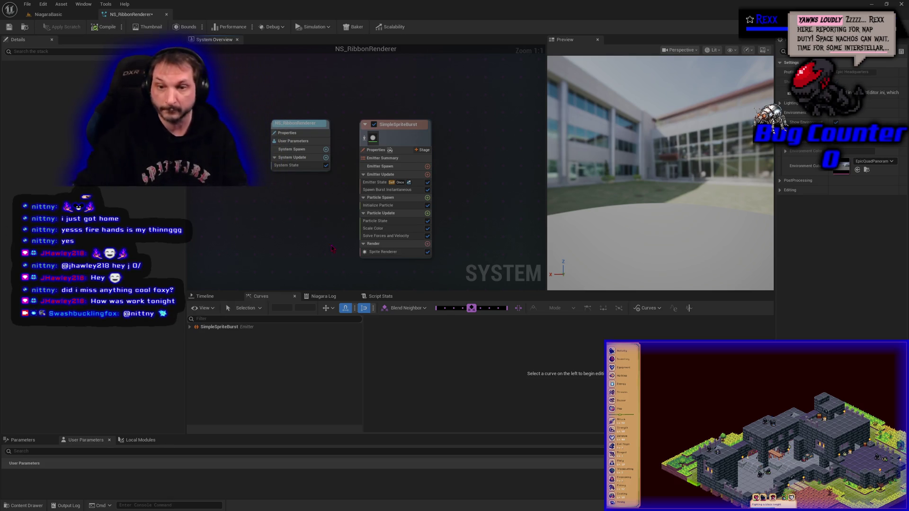
Replace the emitter's Sprite Renderer with a Ribbon Renderer.
{"action": "left_click", "coordinate": [381, 254]}
{"action": "key", "text": "Delete"}
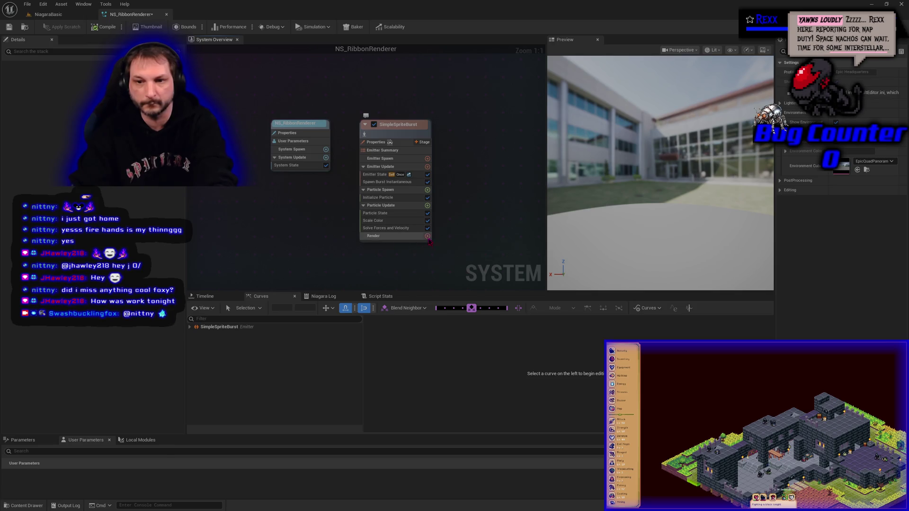
{"action": "left_click", "coordinate": [426, 236]}
{"action": "left_click", "coordinate": [292, 291]}
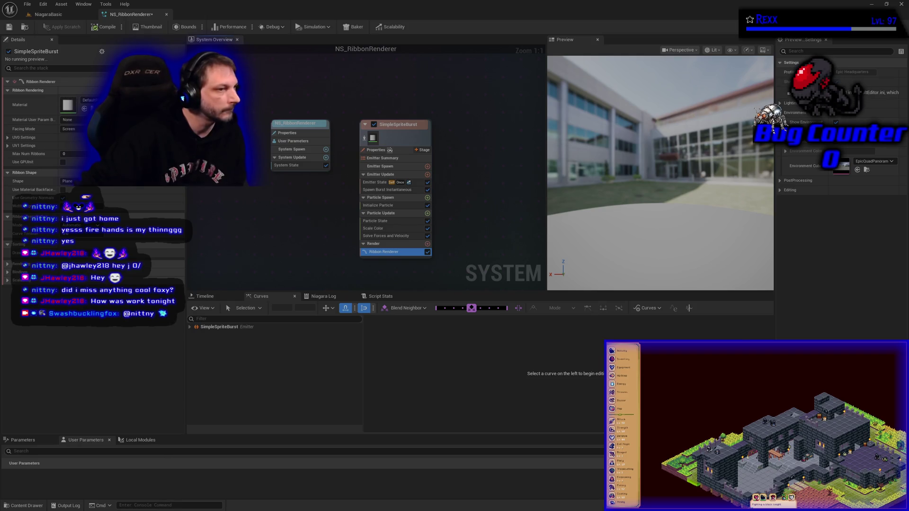
Set the emitter's Loop Behavior to Infinite, save, and select the Ipsum display in the level.
{"action": "left_click", "coordinate": [375, 183]}
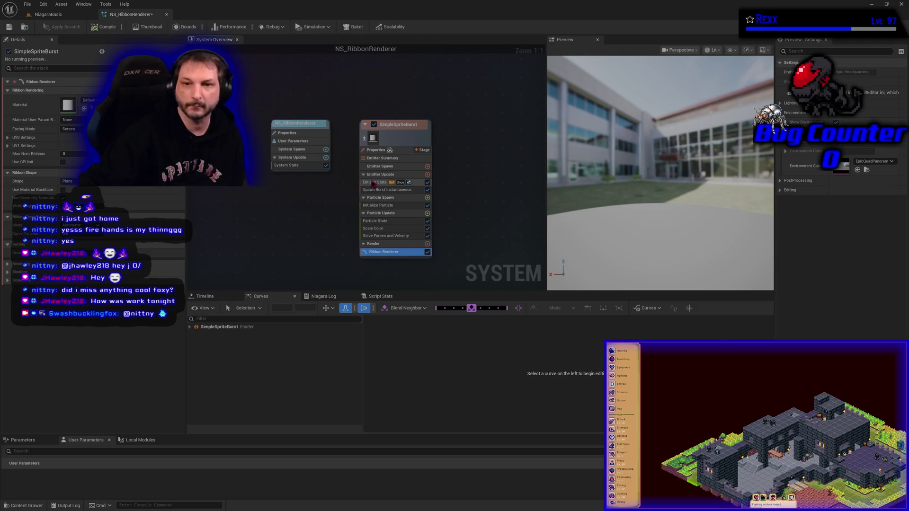
{"action": "left_click", "coordinate": [75, 130]}
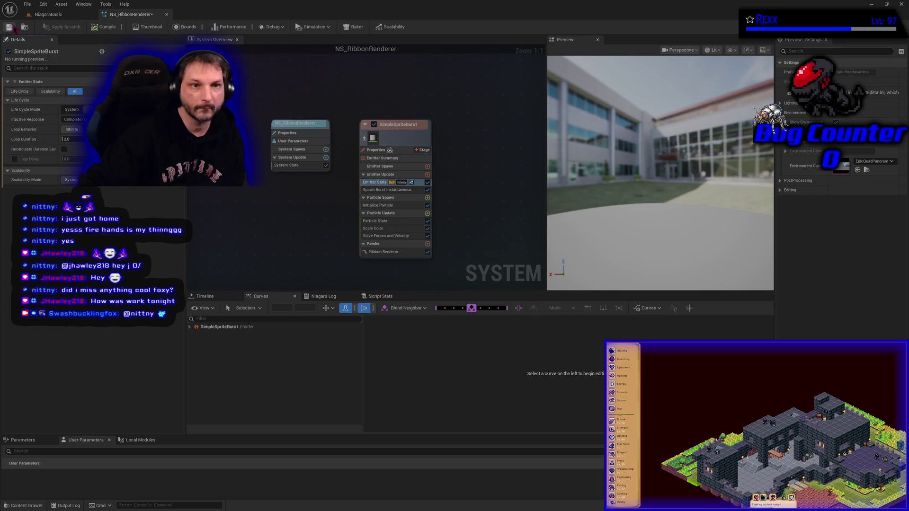
{"action": "left_click", "coordinate": [9, 27]}
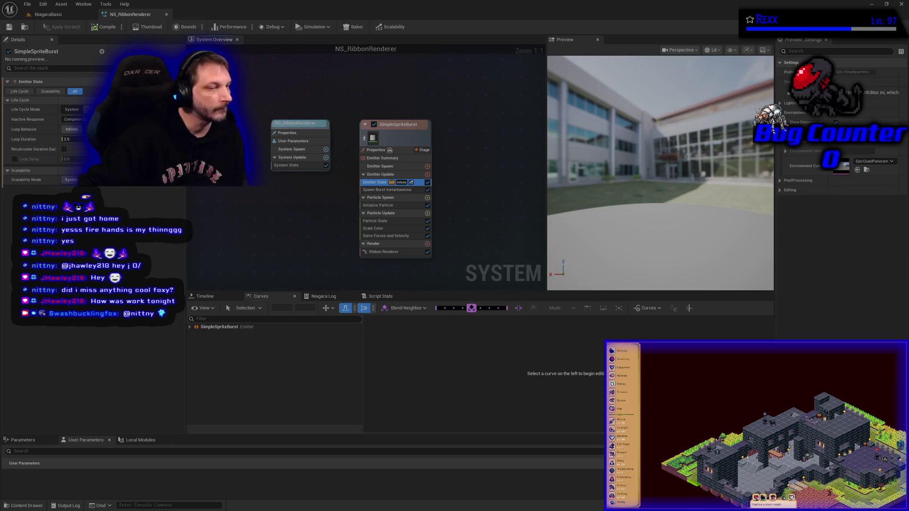
{"action": "left_click", "coordinate": [69, 16]}
{"action": "left_click", "coordinate": [444, 220]}
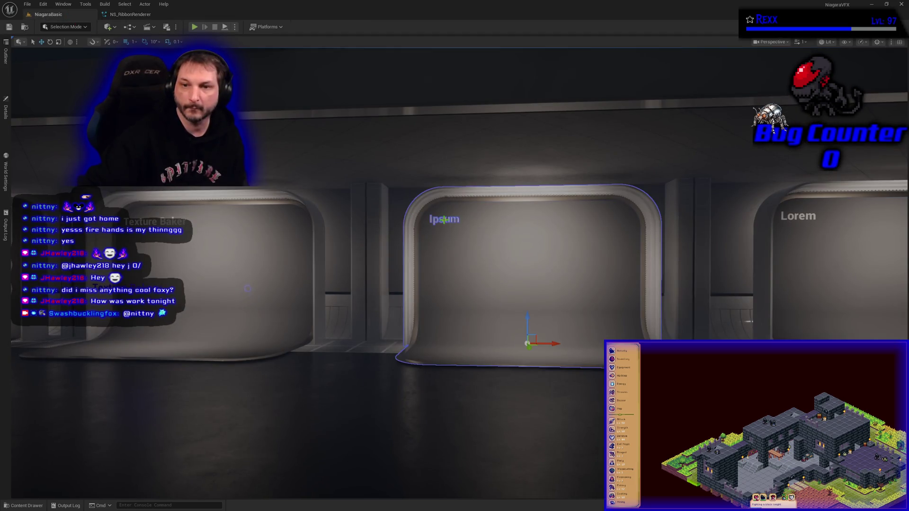
Change the Ipsum display's Title Text to 'Ribbon Renderer' in Details.
{"action": "left_click", "coordinate": [6, 109]}
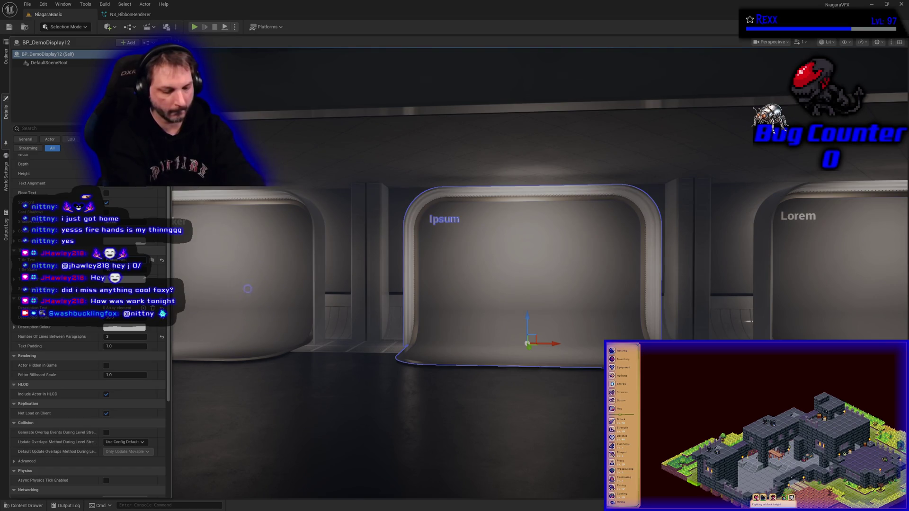
{"action": "key", "text": "Return"}
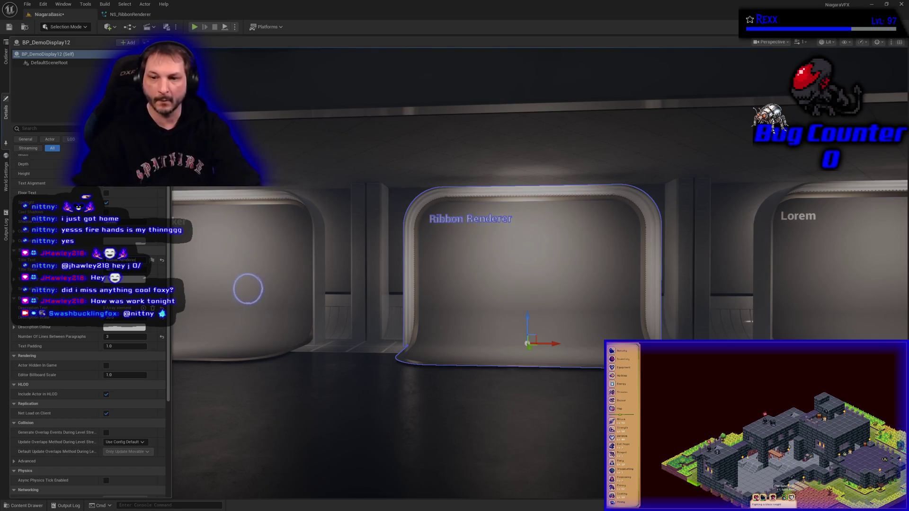
{"action": "key", "text": "ctrl+space"}
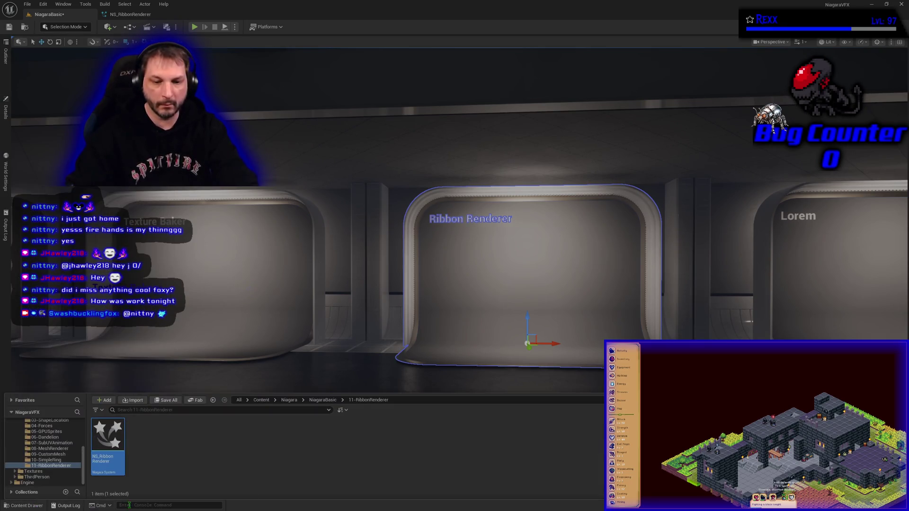
{"action": "left_click", "coordinate": [543, 348]}
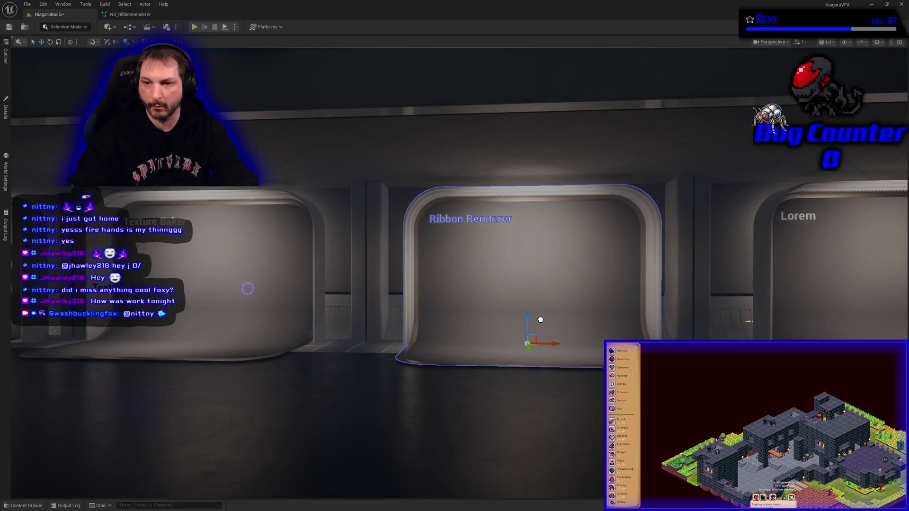
Slide the actor along its Y axis to centre it in the Ribbon Renderer display.
{"action": "left_click", "coordinate": [534, 296]}
{"action": "mouse_move", "coordinate": [247, 289]}
{"action": "left_mouse_down"}
{"action": "mouse_move", "coordinate": [303, 232]}
{"action": "mouse_move", "coordinate": [379, 284]}
{"action": "mouse_move", "coordinate": [457, 311]}
{"action": "left_mouse_up"}
{"action": "mouse_move", "coordinate": [304, 296]}
{"action": "left_mouse_down"}
{"action": "mouse_move", "coordinate": [523, 310]}
{"action": "mouse_move", "coordinate": [466, 305]}
{"action": "left_mouse_up"}
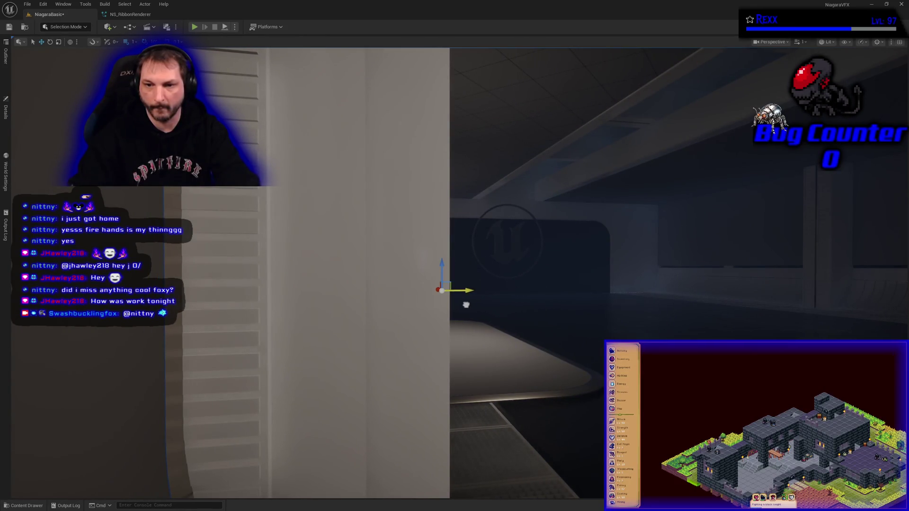
{"action": "mouse_move", "coordinate": [508, 336]}
{"action": "left_mouse_down"}
{"action": "mouse_move", "coordinate": [493, 332]}
{"action": "mouse_move", "coordinate": [504, 351]}
{"action": "mouse_move", "coordinate": [523, 344]}
{"action": "mouse_move", "coordinate": [515, 339]}
{"action": "left_mouse_up"}
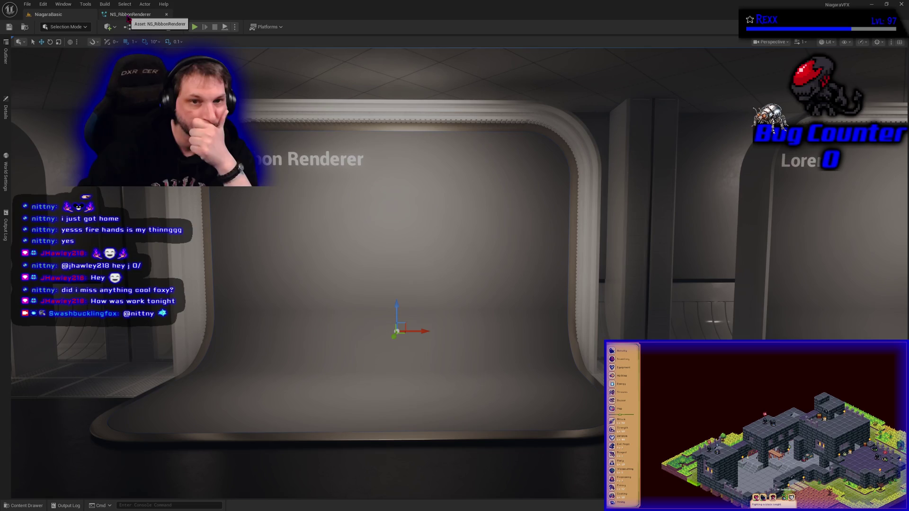
{"action": "left_click", "coordinate": [128, 16]}
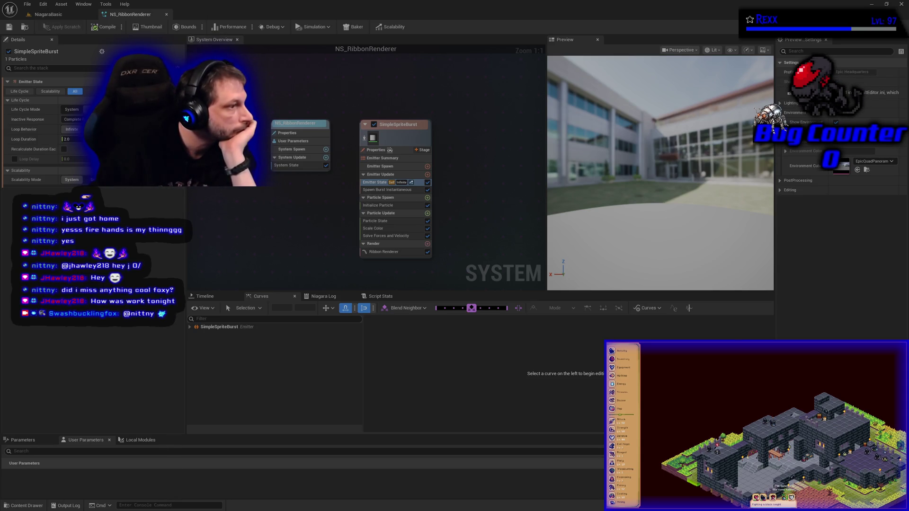
Delete Spawn Burst Instantaneous and add a Spawn Rate module to Emitter Update set to 100.
{"action": "left_click", "coordinate": [387, 190]}
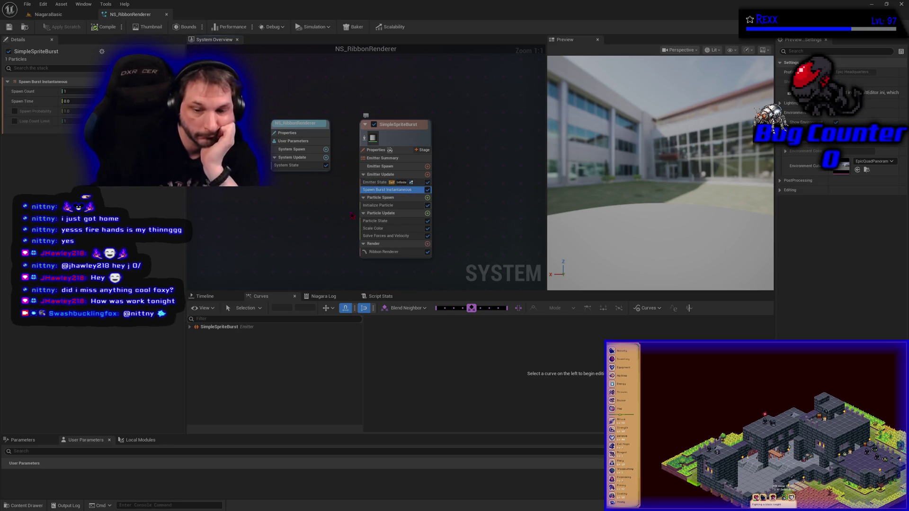
{"action": "key", "text": "Delete"}
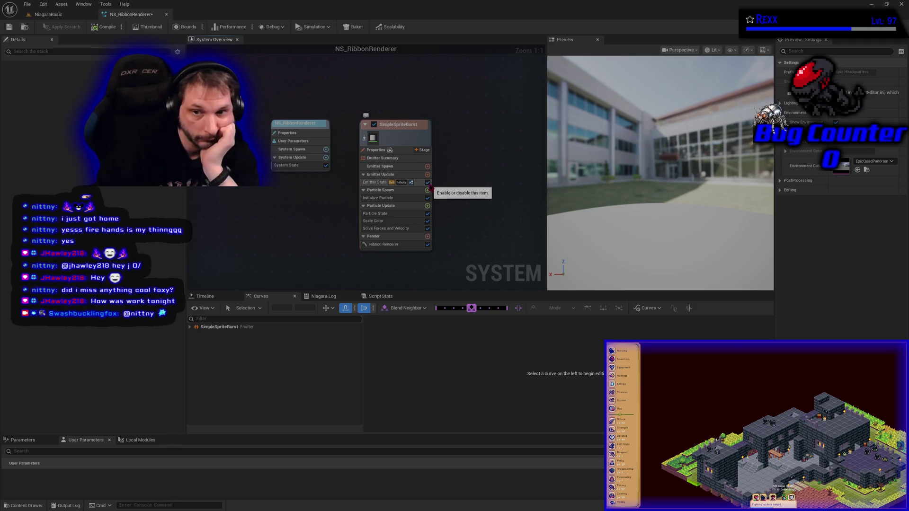
{"action": "left_click", "coordinate": [428, 175]}
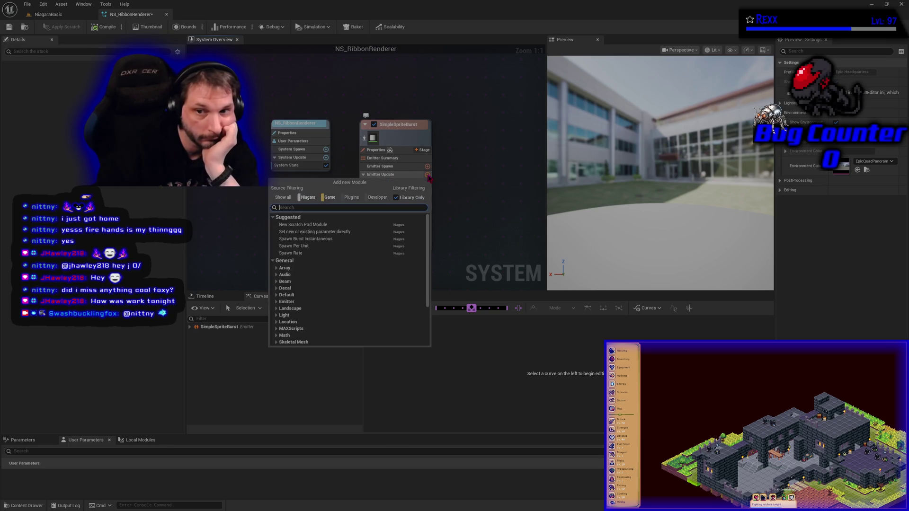
{"action": "left_click", "coordinate": [308, 260]}
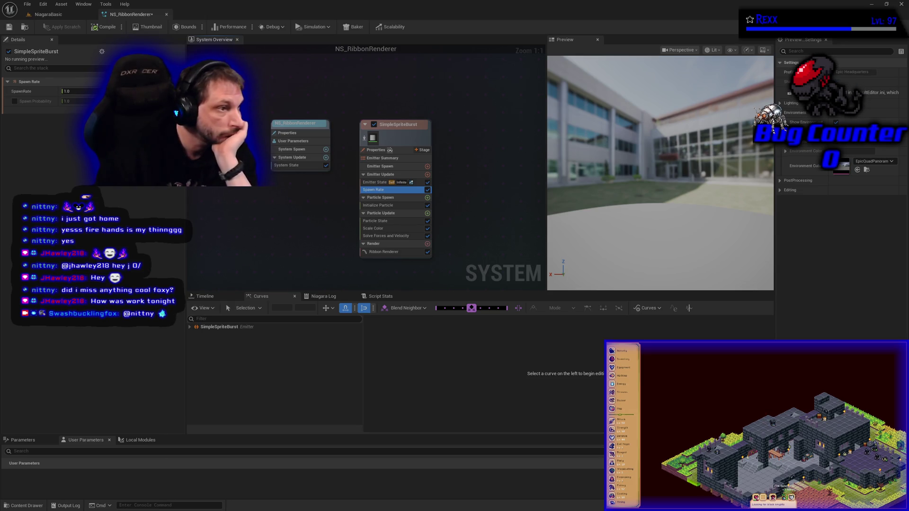
{"action": "left_click", "coordinate": [77, 91]}
{"action": "type", "text": "100"}
{"action": "key", "text": "Return"}
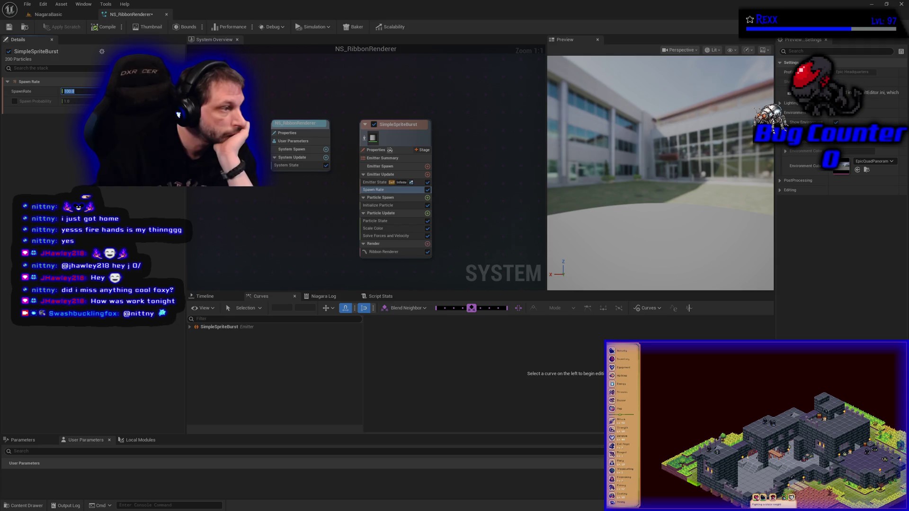
{"action": "left_click", "coordinate": [379, 205]}
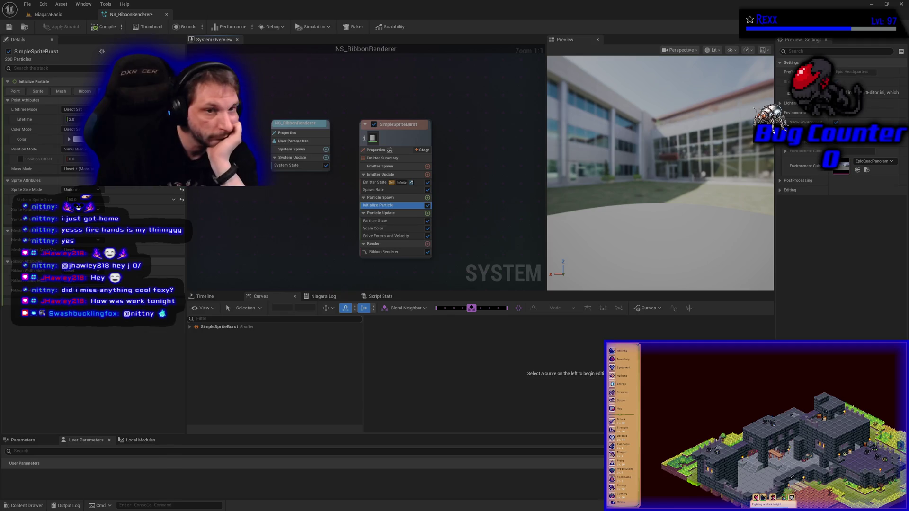
Review the ribbon attributes and Ribbon Width Mode, then save and compile NS_RibbonRenderer.
{"action": "left_click", "coordinate": [85, 91]}
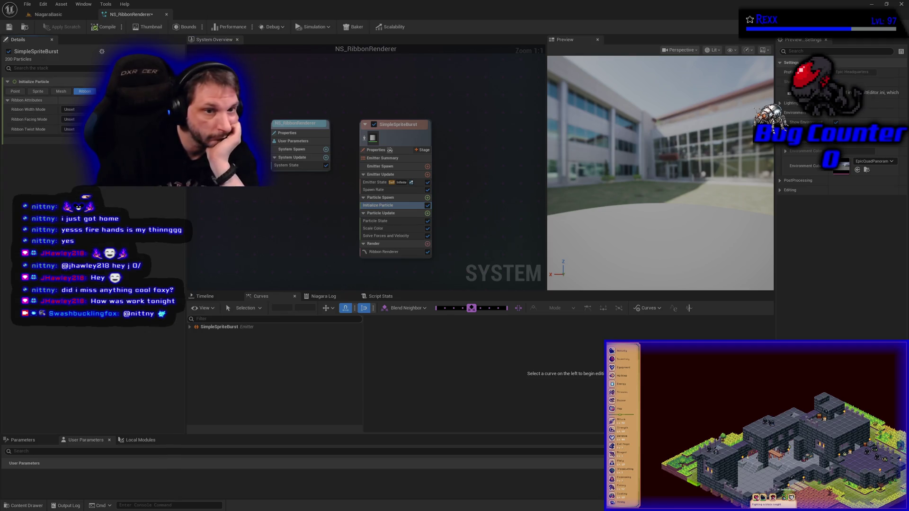
{"action": "left_click", "coordinate": [85, 91]}
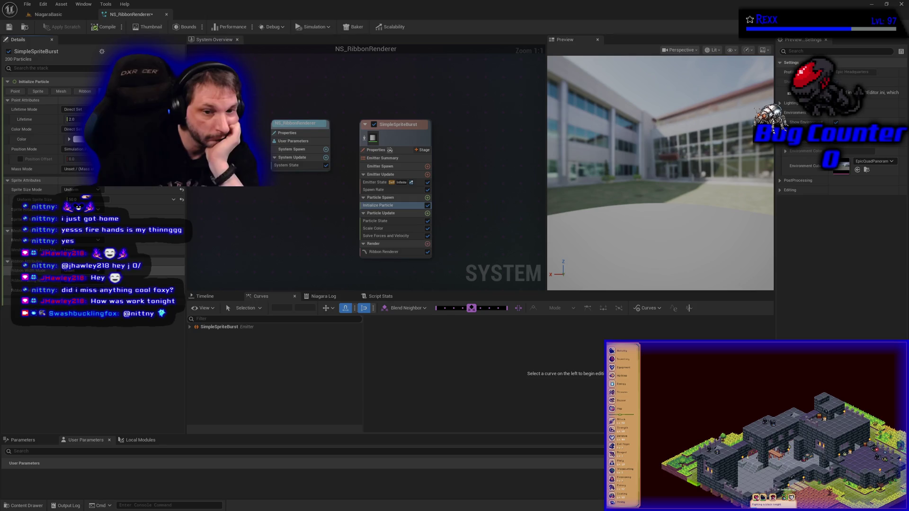
{"action": "left_click", "coordinate": [118, 271]}
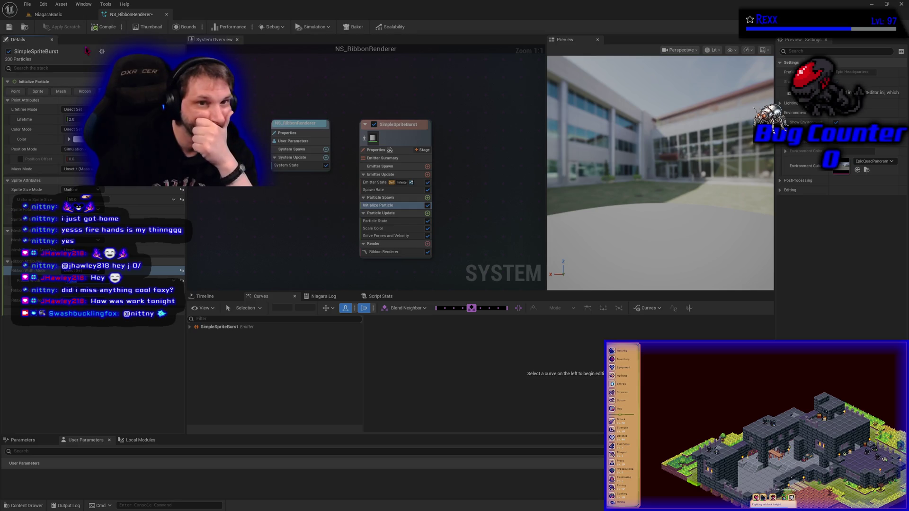
{"action": "left_click", "coordinate": [9, 27]}
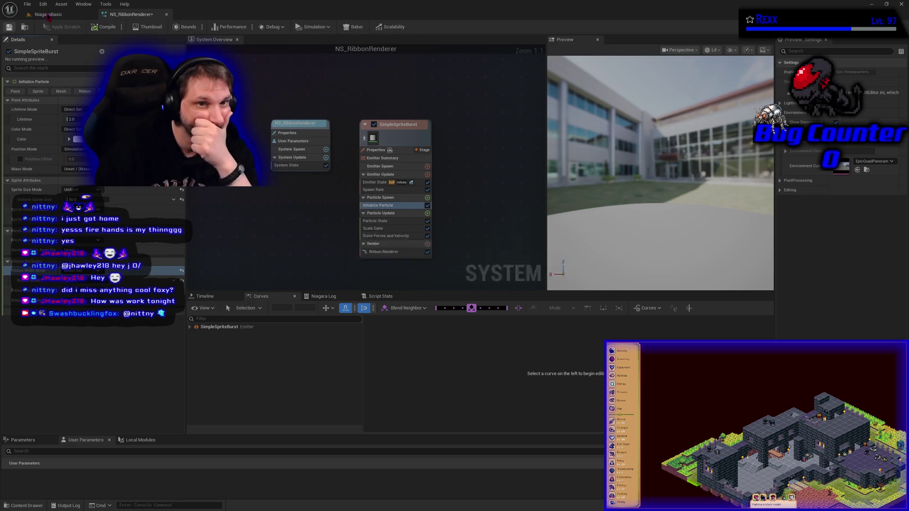
Preview the ribbon trail by dragging the emitter in NiagaraBasic, then undo the move.
{"action": "left_click", "coordinate": [47, 14]}
{"action": "left_click_drag", "start_coordinate": [411, 335], "coordinate": [267, 322]}
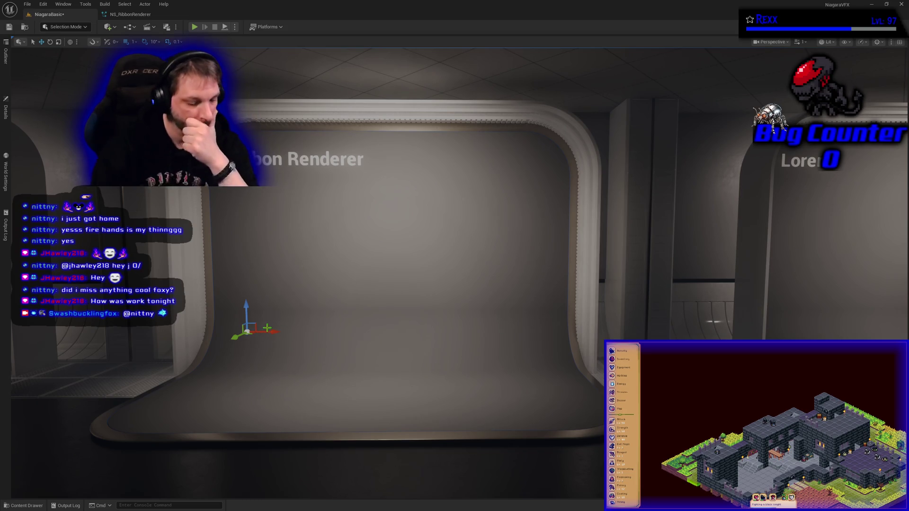
{"action": "key", "text": "ctrl+z"}
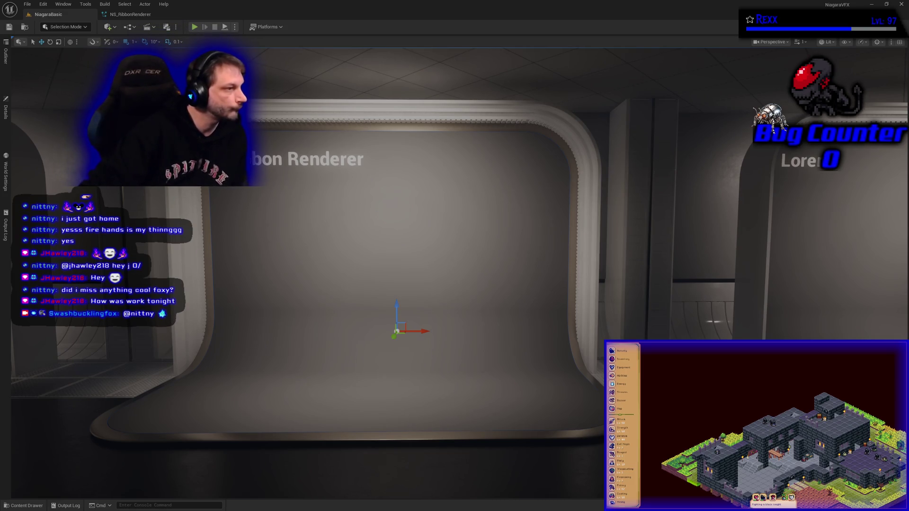
{"action": "left_click", "coordinate": [130, 14]}
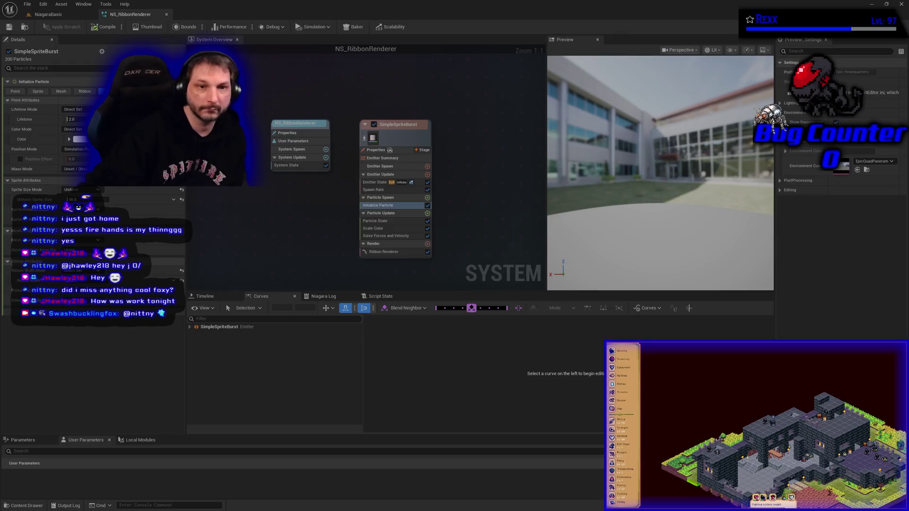
Set Initialize Particle Color to hex 0000FFFF with value 5.0, then return to the NiagaraBasic level.
{"action": "left_click", "coordinate": [78, 139]}
{"action": "left_click", "coordinate": [142, 225]}
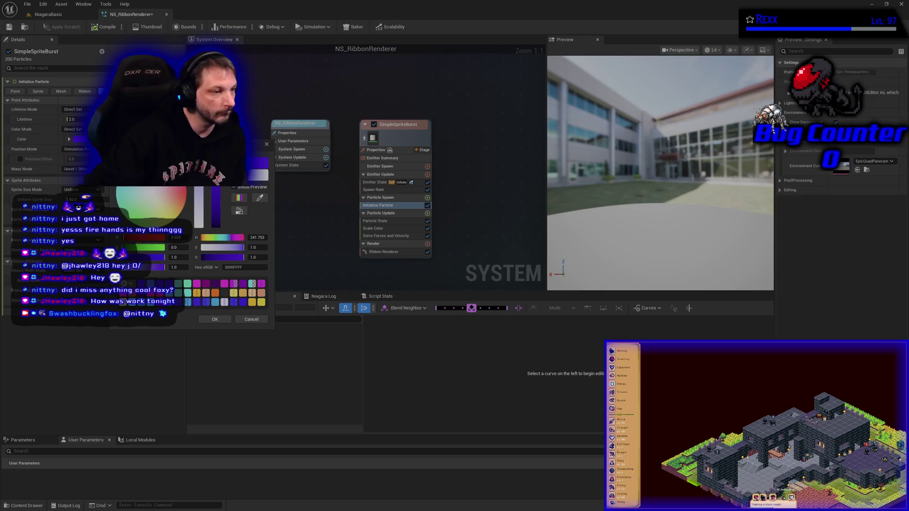
{"action": "left_click", "coordinate": [256, 257]}
{"action": "type", "text": "5"}
{"action": "key", "text": "Return"}
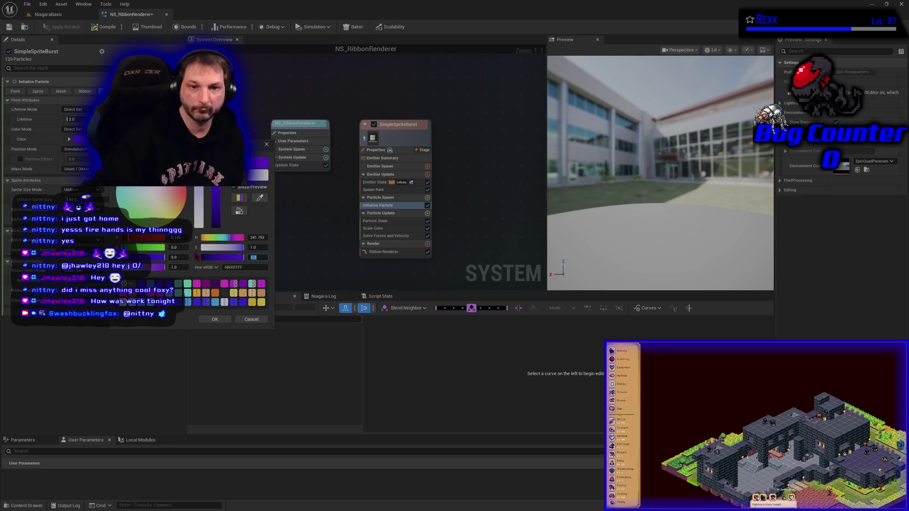
{"action": "left_click", "coordinate": [259, 267]}
{"action": "type", "text": "0000FFFF"}
{"action": "key", "text": "Return"}
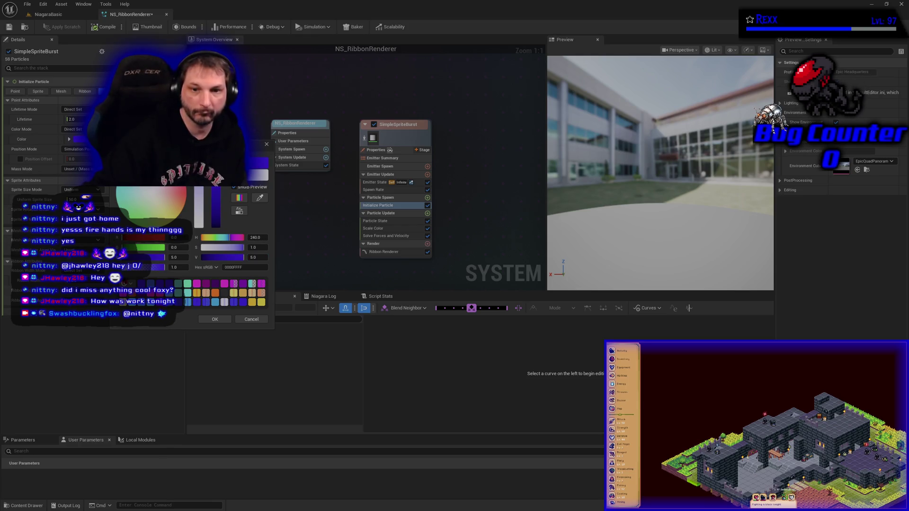
{"action": "left_click", "coordinate": [215, 319]}
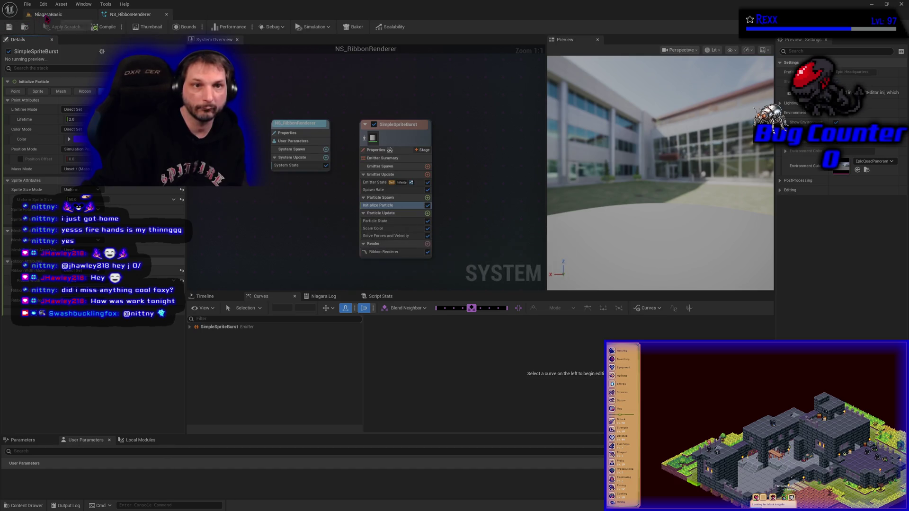
{"action": "left_click", "coordinate": [46, 15]}
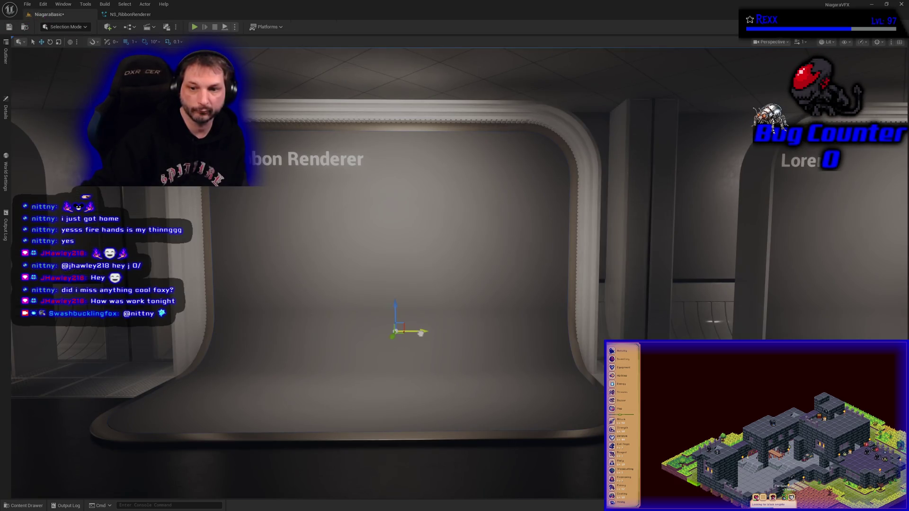
{"action": "left_click_drag", "start_coordinate": [425, 334], "coordinate": [219, 342]}
{"action": "key", "text": "ctrl+z"}
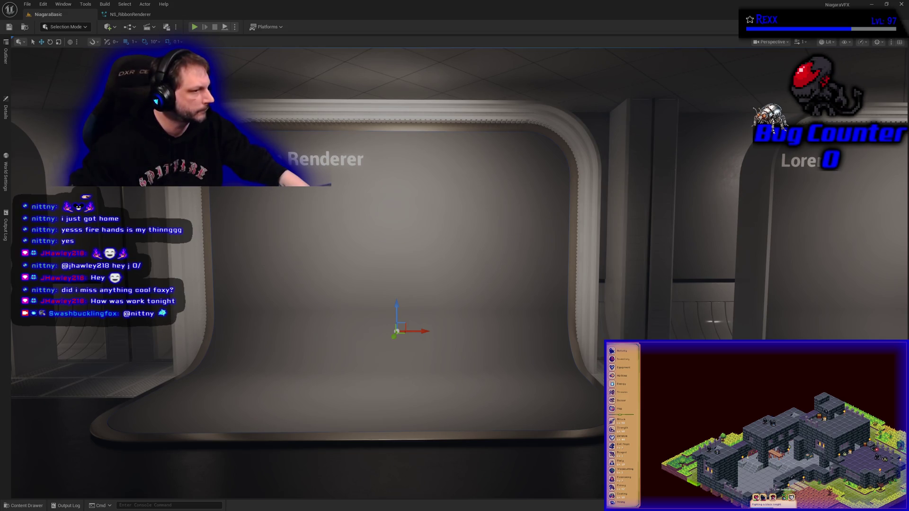
Open BP_ThirdPersonCharacter from the ThirdPerson > Blueprints folder in the Content Drawer.
{"action": "left_click", "coordinate": [42, 505]}
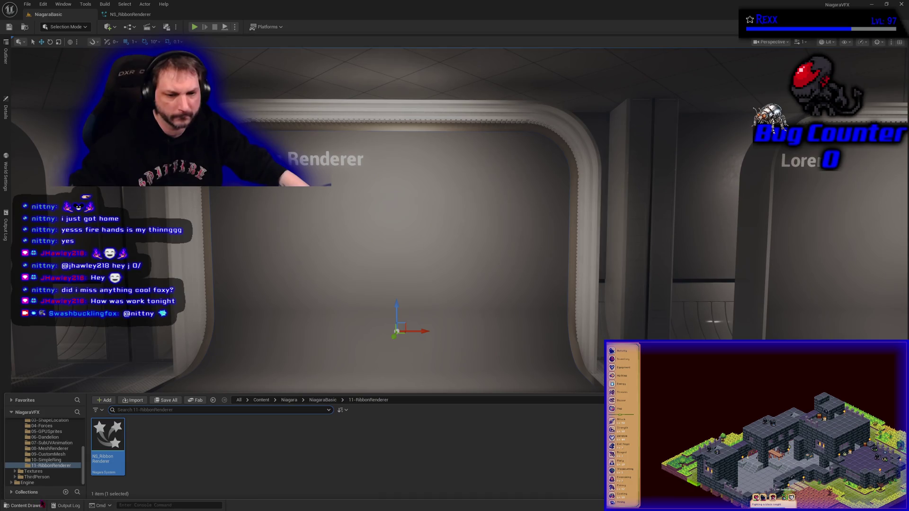
{"action": "left_click", "coordinate": [50, 478]}
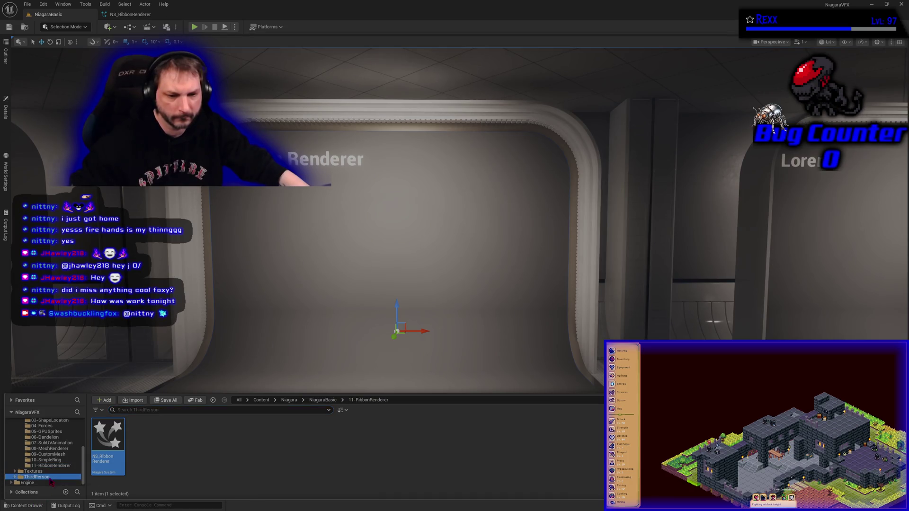
{"action": "double_click", "coordinate": [145, 464]}
{"action": "left_click", "coordinate": [37, 454]}
{"action": "left_click", "coordinate": [37, 459]}
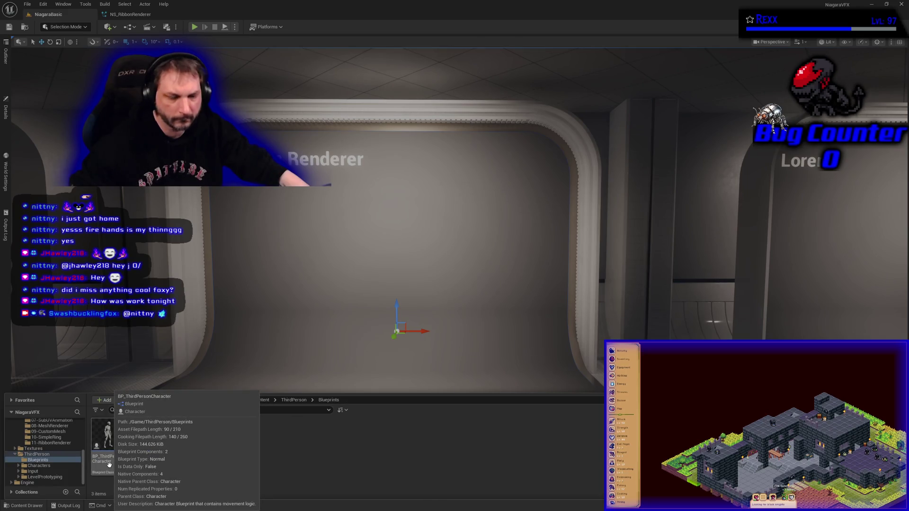
{"action": "double_click", "coordinate": [109, 464]}
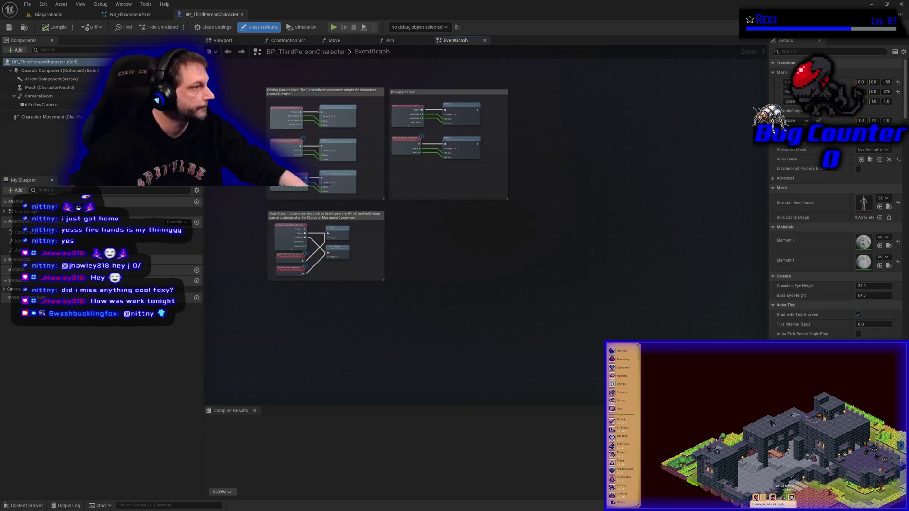
Add a Niagara Particle System Component named Niagara and assign it the ribbon system.
{"action": "left_click", "coordinate": [17, 49]}
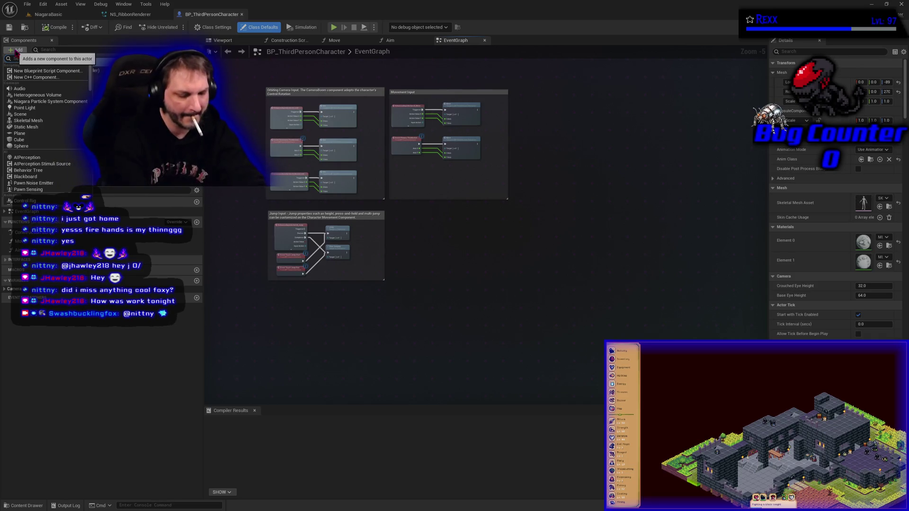
{"action": "key", "text": "Return"}
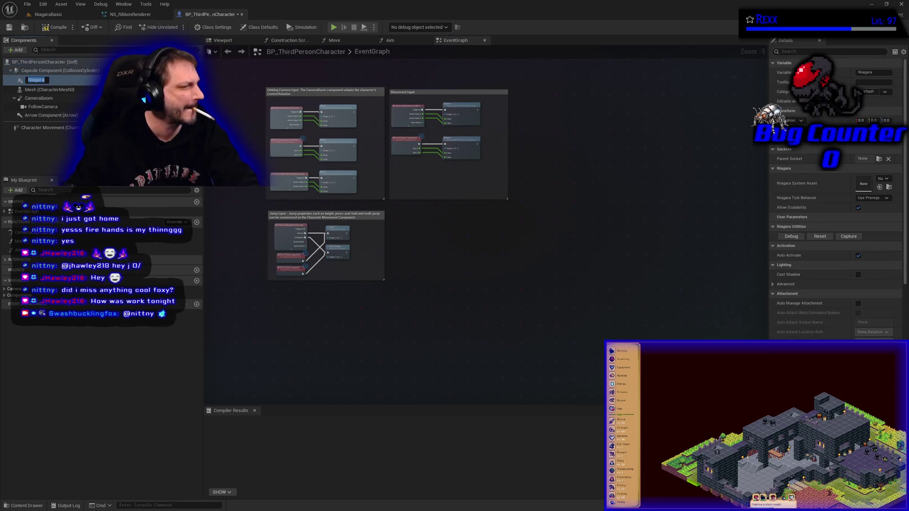
{"action": "key", "text": "Return"}
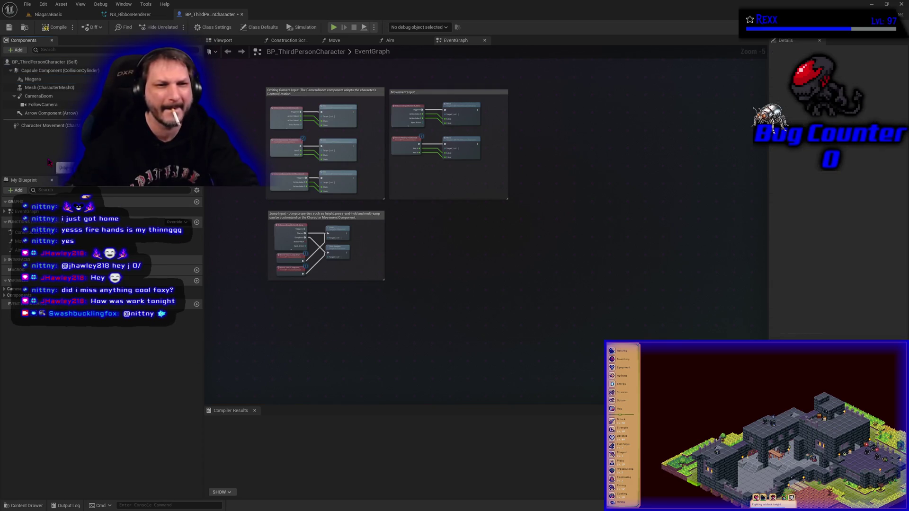
{"action": "left_click", "coordinate": [44, 80]}
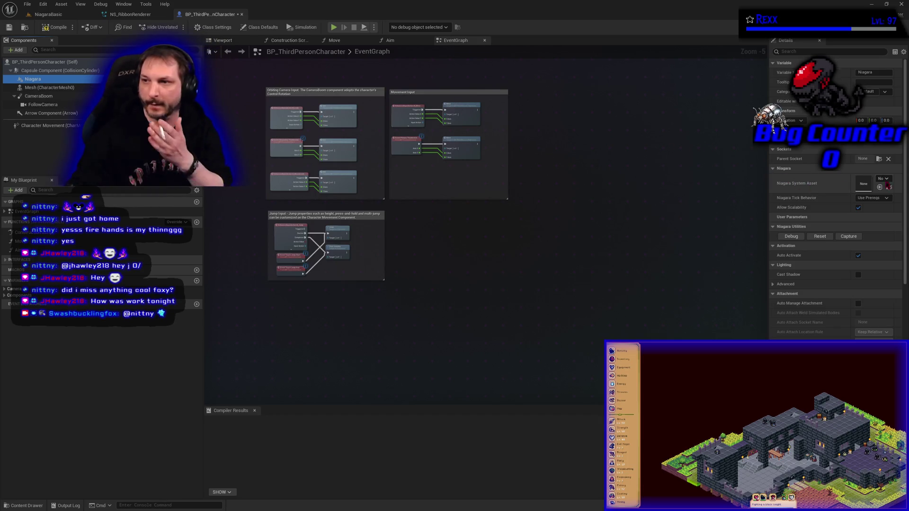
{"action": "left_click", "coordinate": [891, 184]}
{"action": "type", "text": "ribbon"}
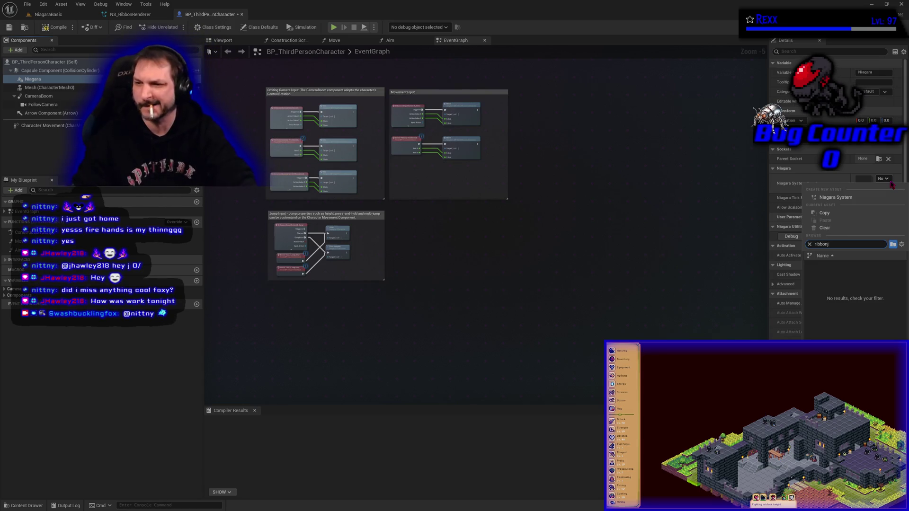
{"action": "left_click", "coordinate": [885, 267]}
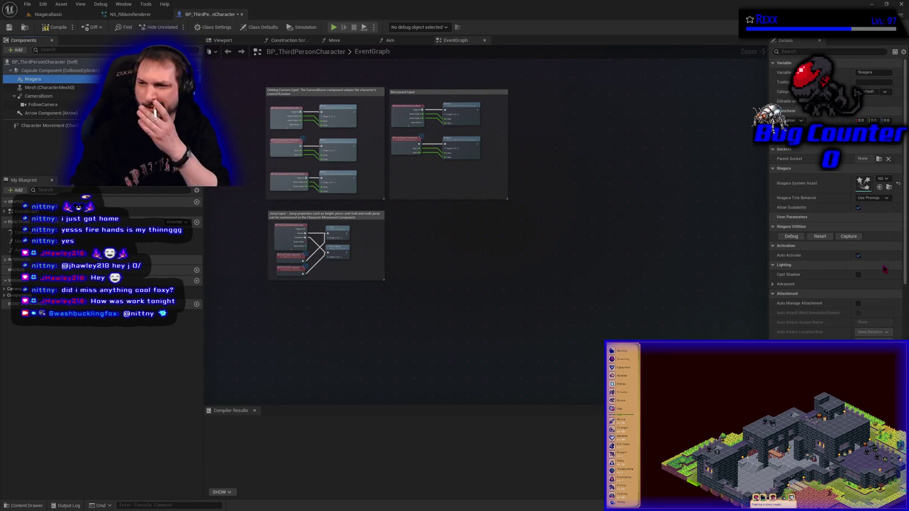
Compile and save the character Blueprint, then open the NiagaraBasic level's World Settings.
{"action": "left_click", "coordinate": [56, 27]}
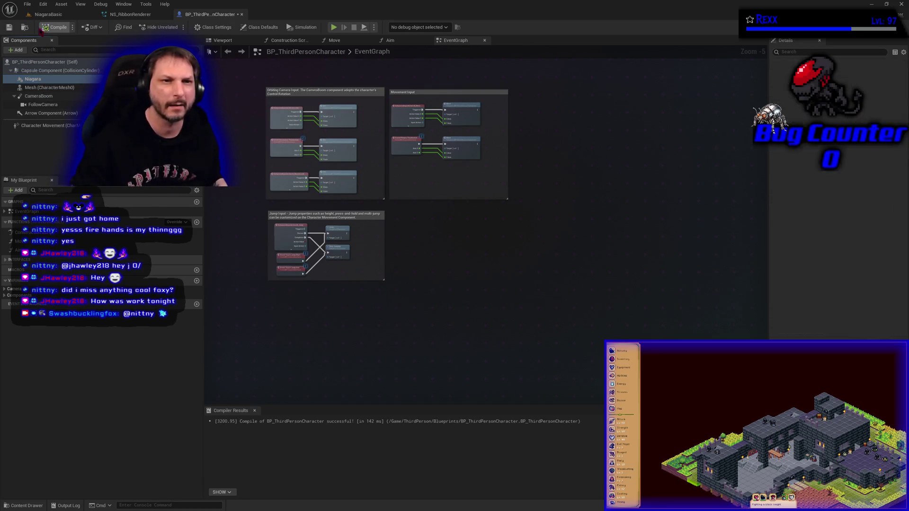
{"action": "left_click", "coordinate": [9, 27]}
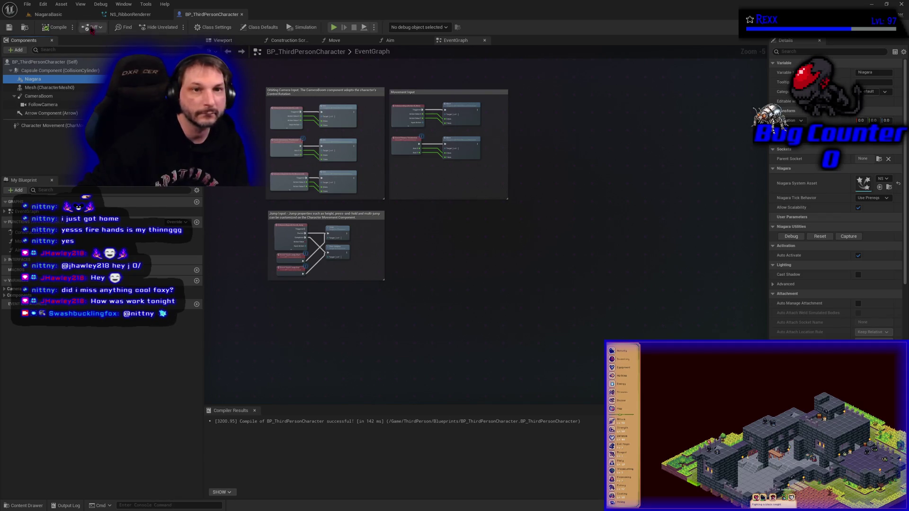
{"action": "left_click", "coordinate": [48, 15]}
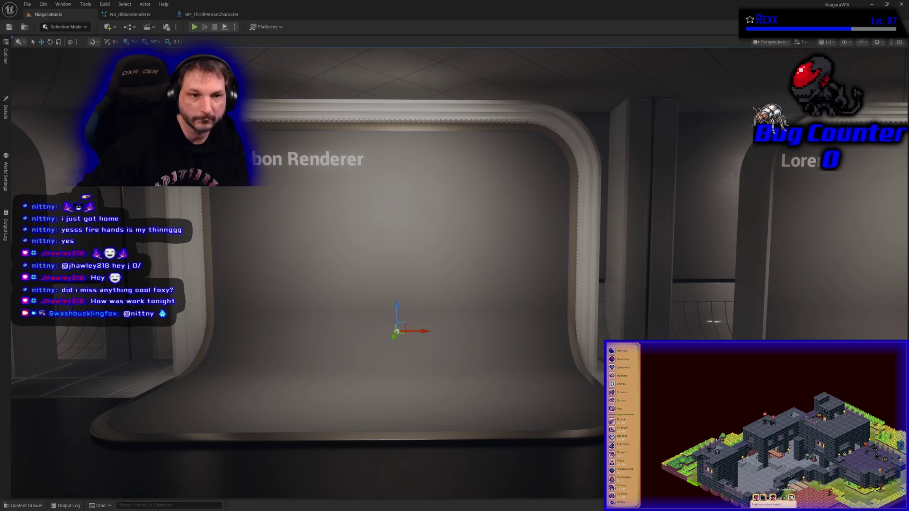
{"action": "left_click", "coordinate": [6, 176]}
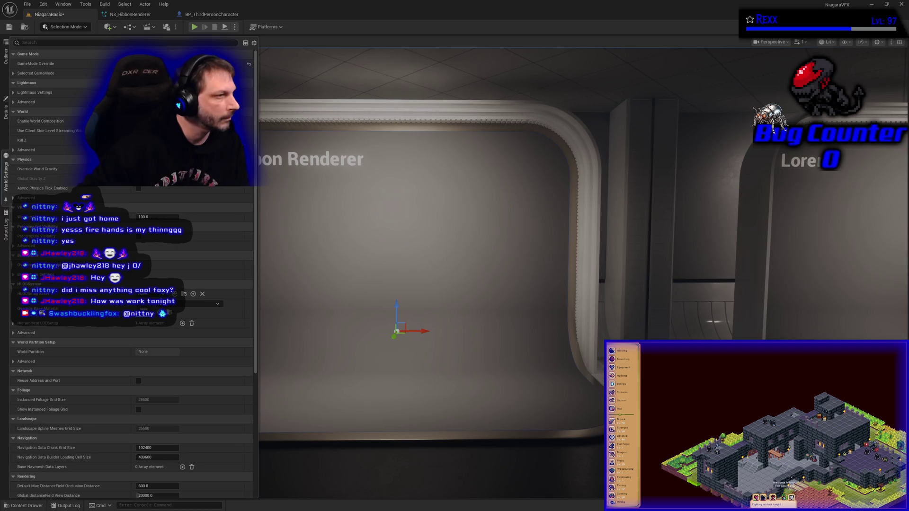
Save the NiagaraBasic level with Ctrl+S and start Play-in-Editor.
{"action": "key", "text": "ctrl+s"}
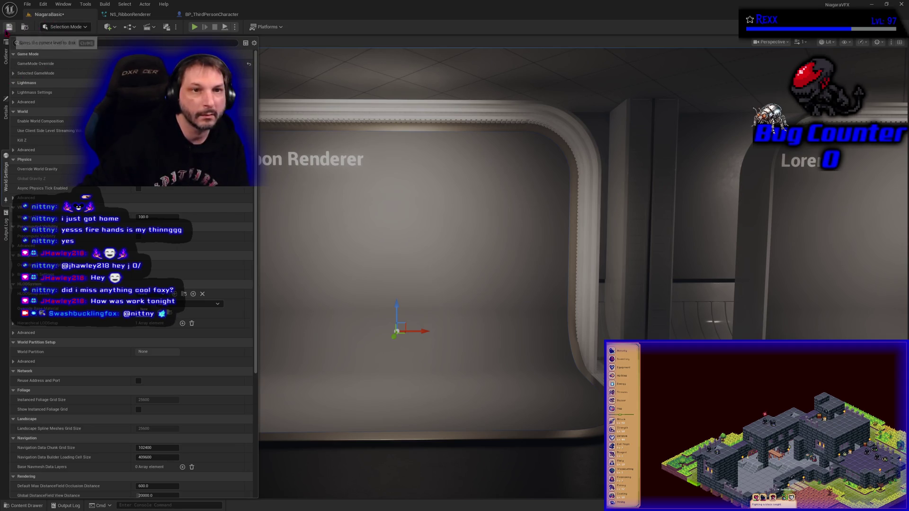
{"action": "left_click", "coordinate": [194, 27]}
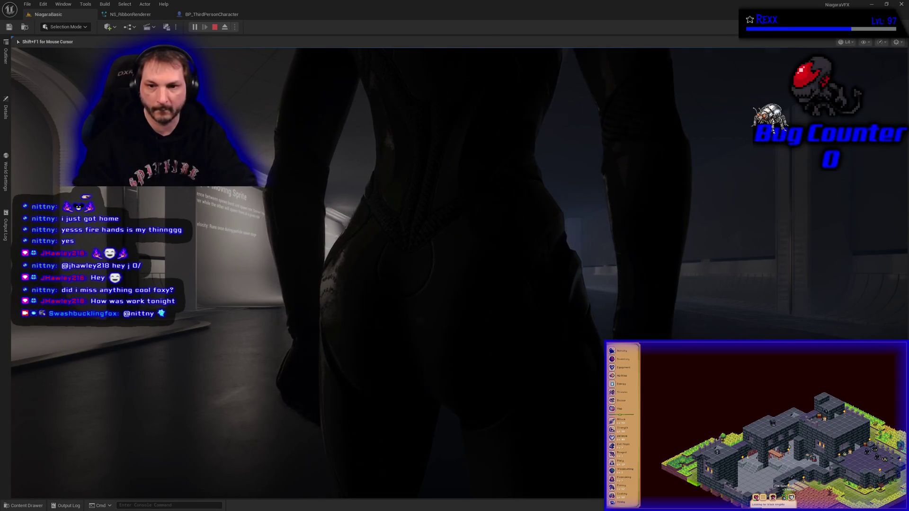
Run the character down the corridor, weaving left and right to bend the ribbon, then stop with Esc.
{"action": "key", "text": "w"}
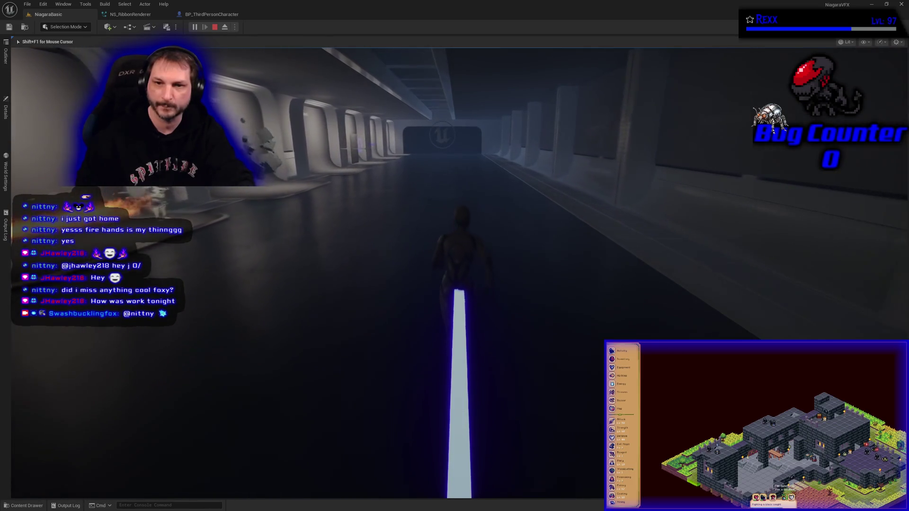
{"action": "key", "text": "a"}
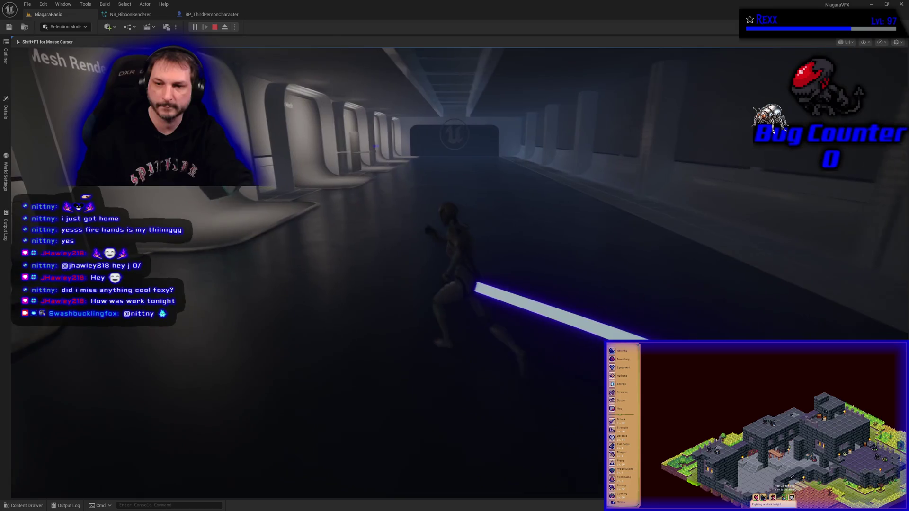
{"action": "key", "text": "d"}
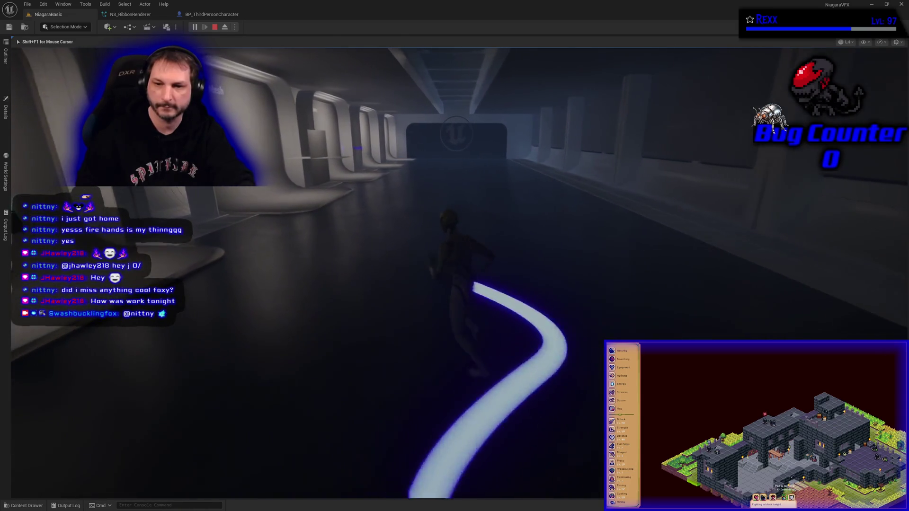
{"action": "key", "text": "a"}
{"action": "key", "text": "d"}
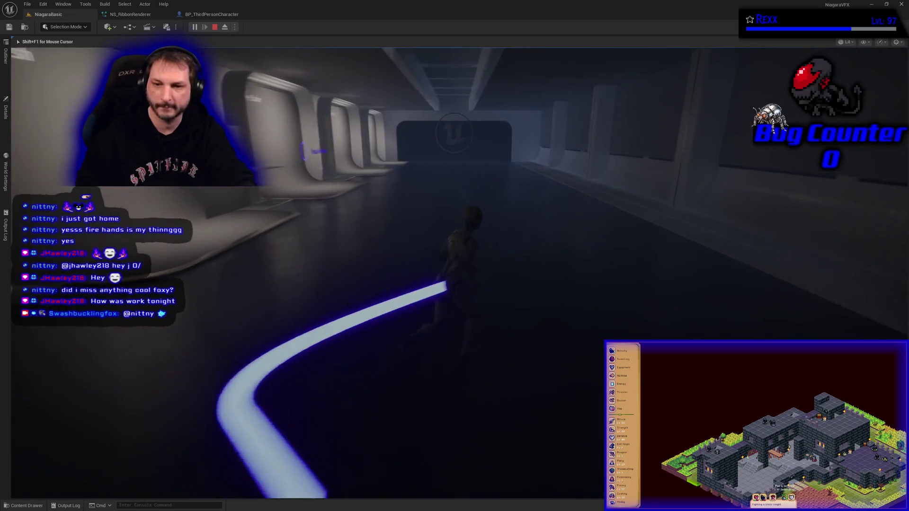
{"action": "key", "text": "d"}
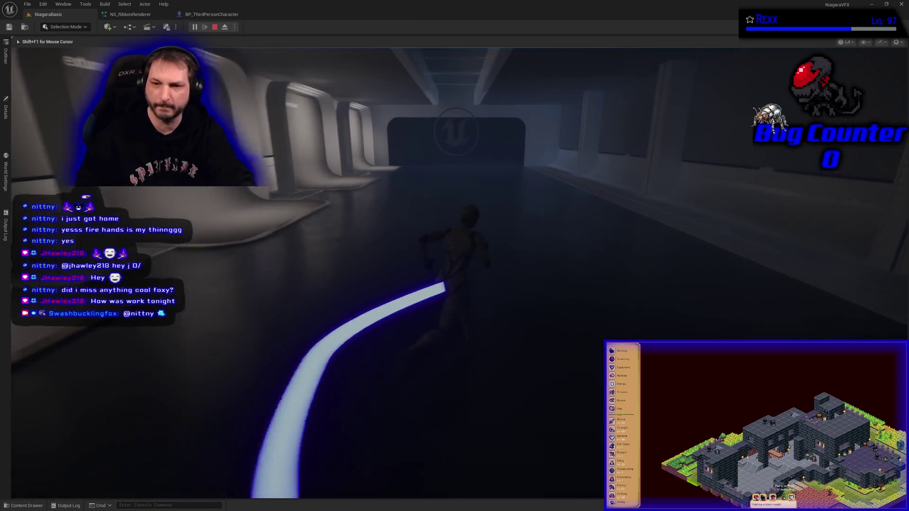
{"action": "key", "text": "a"}
{"action": "key", "text": "d"}
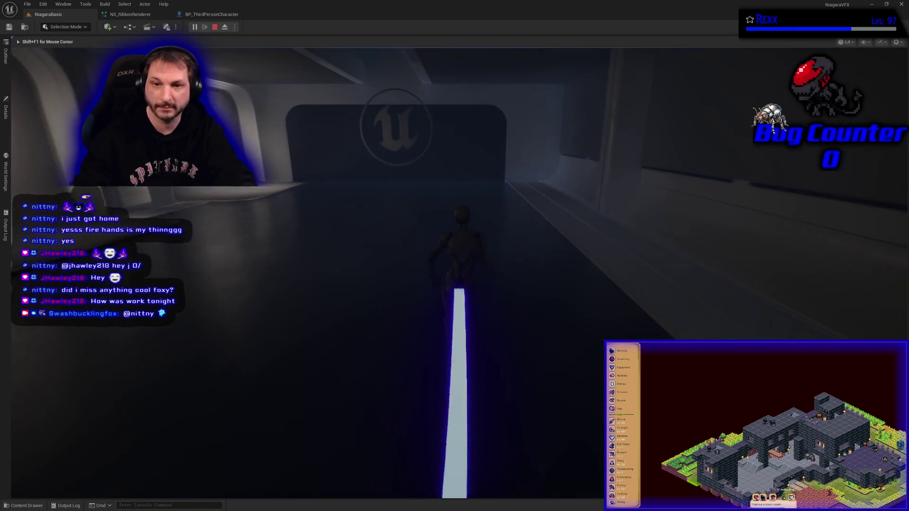
{"action": "key", "text": "d"}
{"action": "key", "text": "w"}
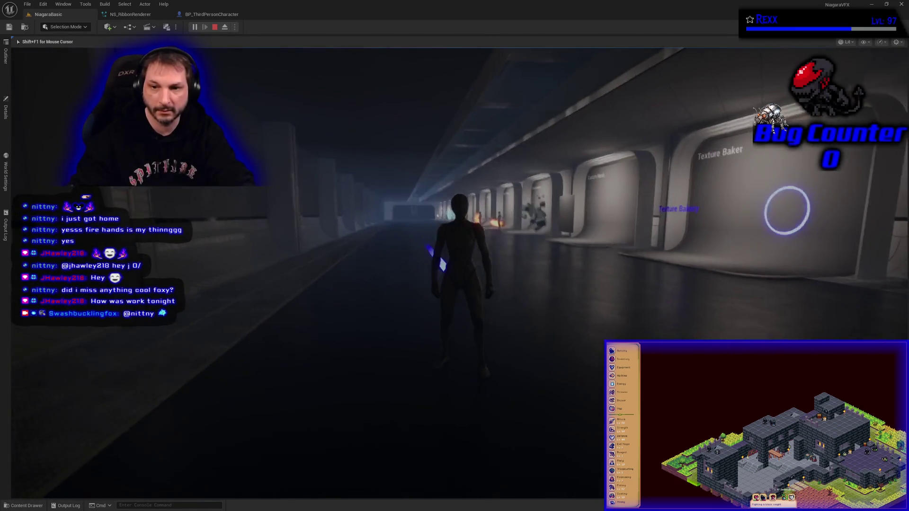
{"action": "key", "text": "a"}
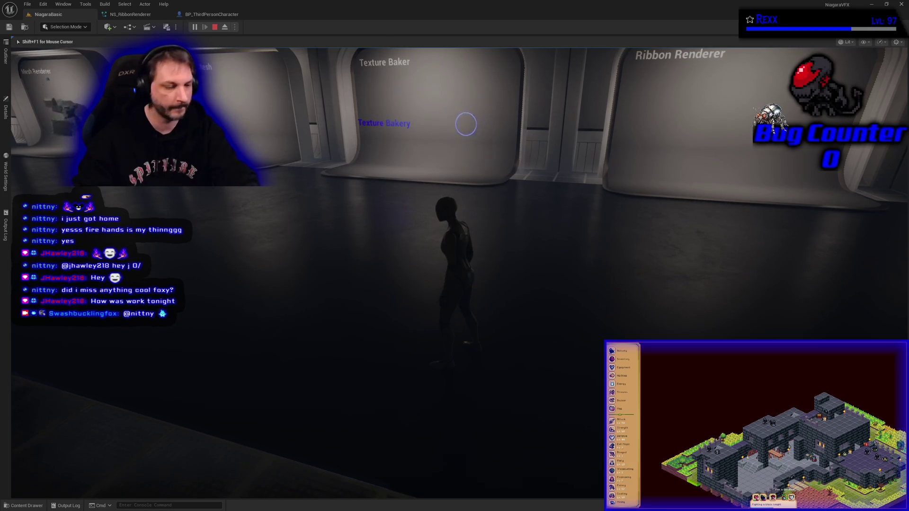
{"action": "mouse_move", "coordinate": [455, 256]}
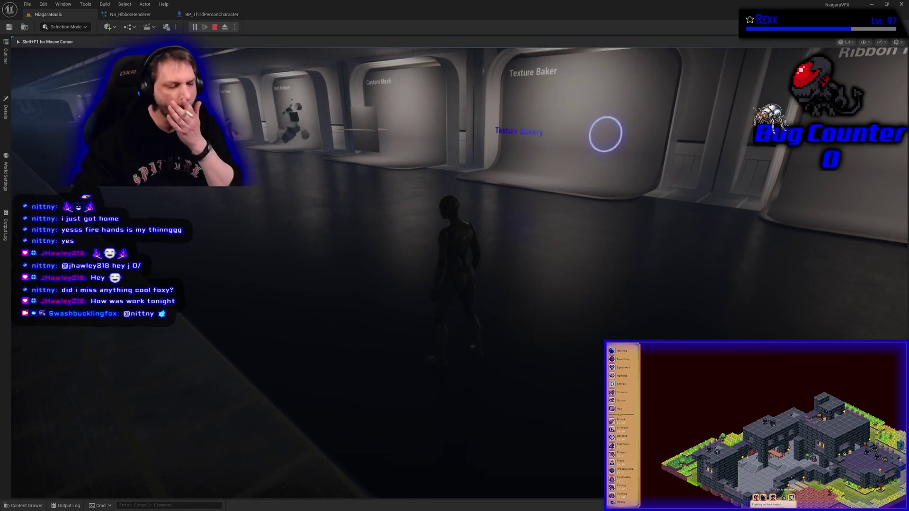
{"action": "key", "text": "Escape"}
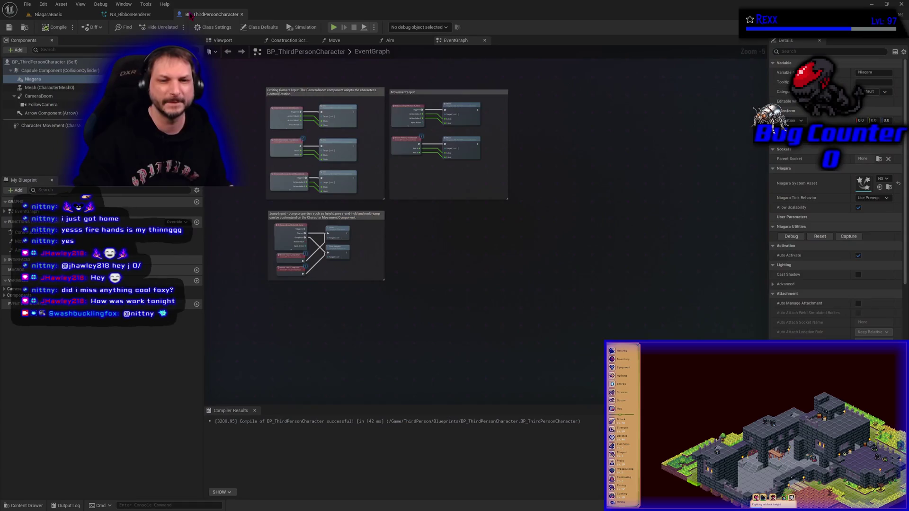
Switch to the BP_ThirdPersonCharacter Blueprint tab.
{"action": "left_click", "coordinate": [212, 14]}
Raise the Niagara component from hips to head in the Viewport and test it with Play.
{"action": "left_click", "coordinate": [223, 40]}
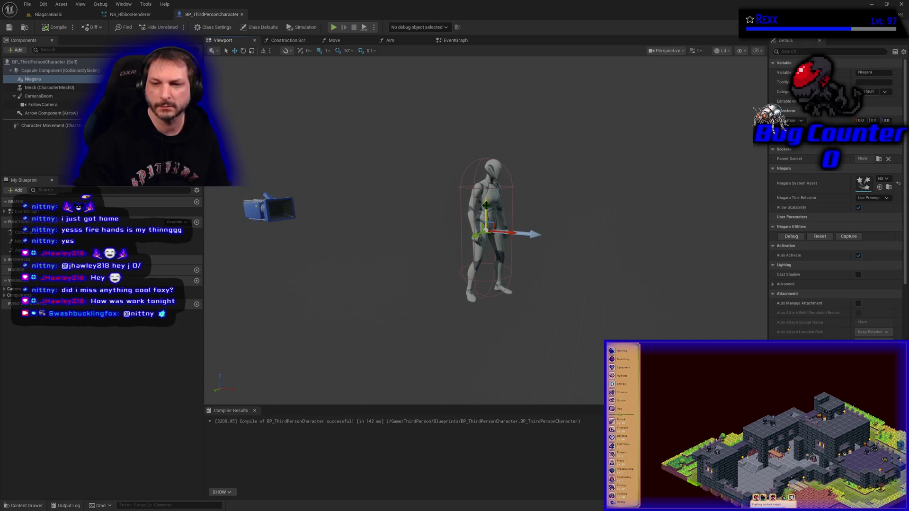
{"action": "left_click_drag", "start_coordinate": [485, 206], "coordinate": [486, 156]}
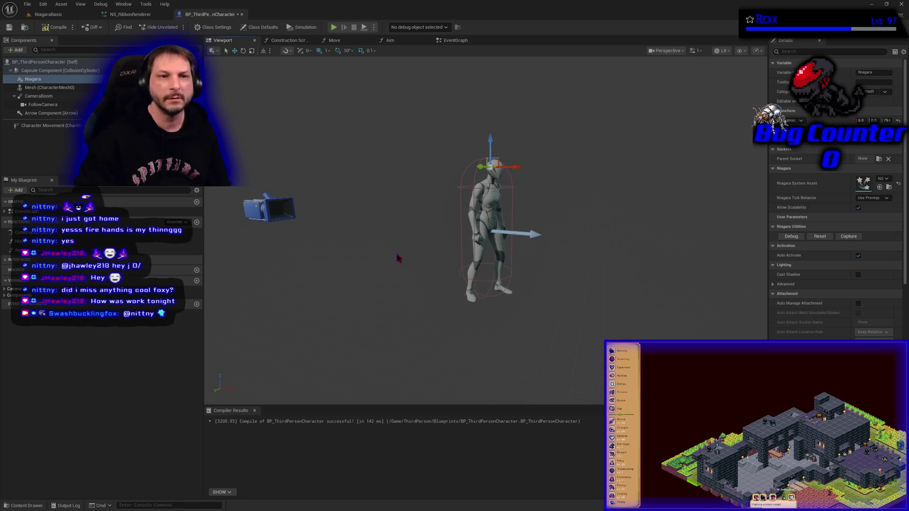
{"action": "left_click", "coordinate": [48, 14]}
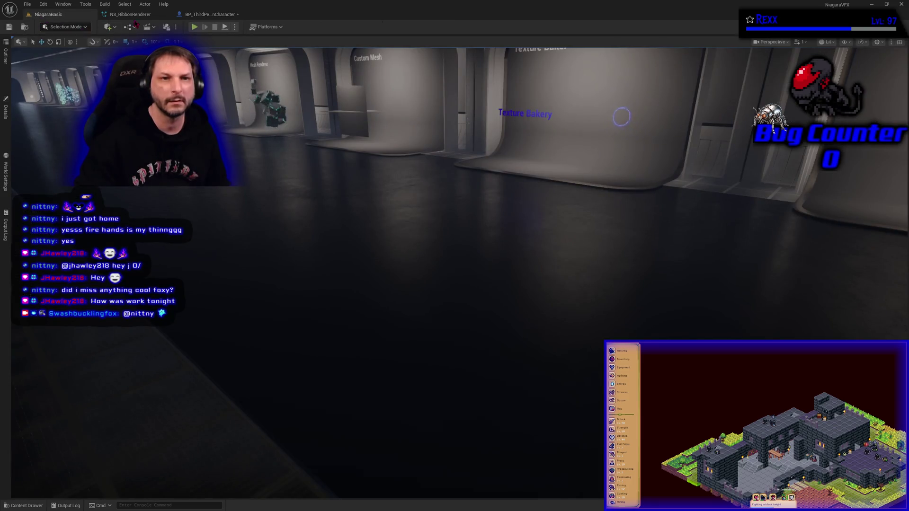
{"action": "left_click", "coordinate": [201, 17]}
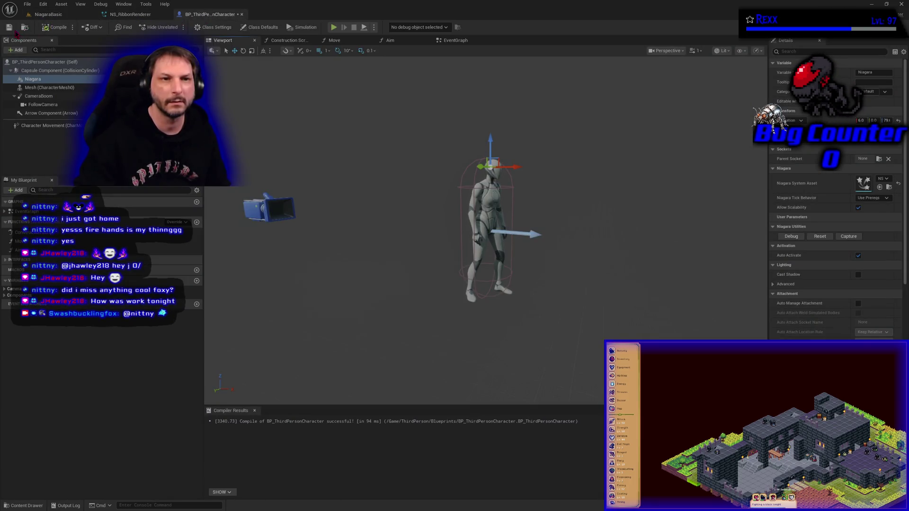
{"action": "left_click", "coordinate": [334, 28]}
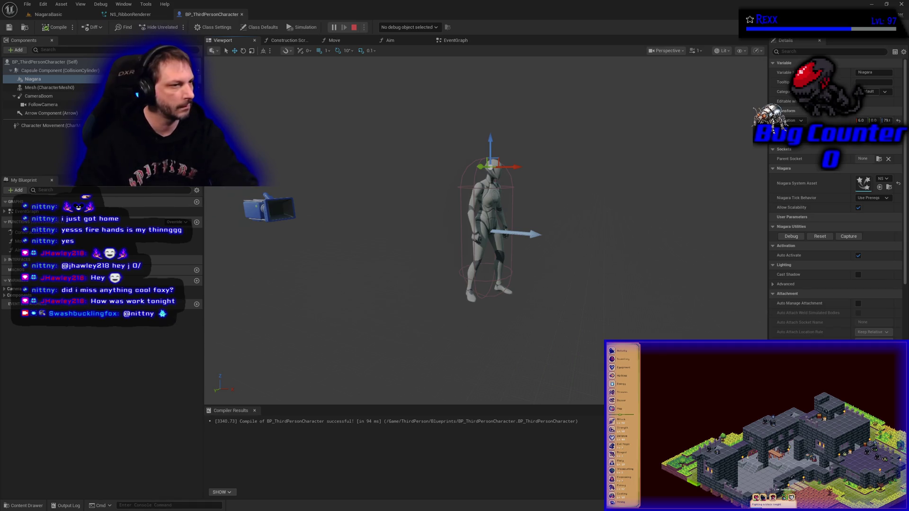
{"action": "key", "text": "Escape"}
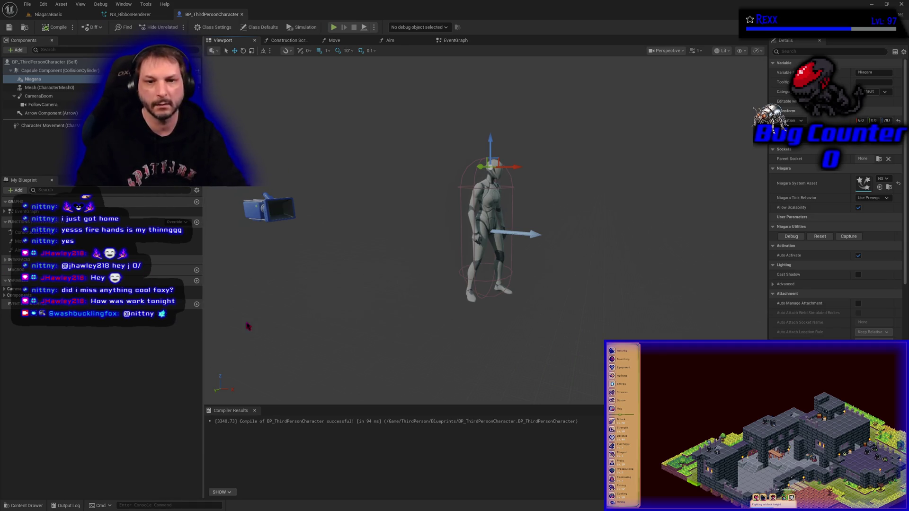
Undo the move so the Niagara component sits at waist height, recompile, and return to NiagaraBasic.
{"action": "key", "text": "ctrl+z"}
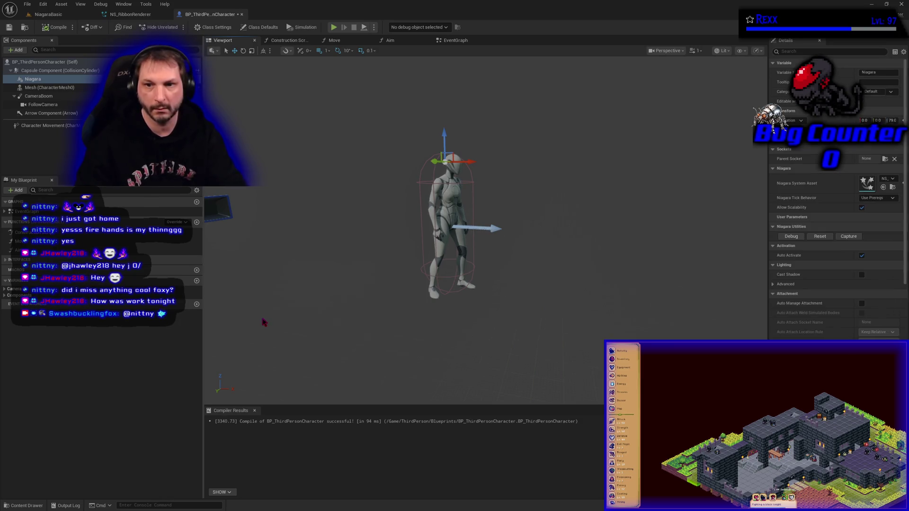
{"action": "key", "text": "ctrl+z"}
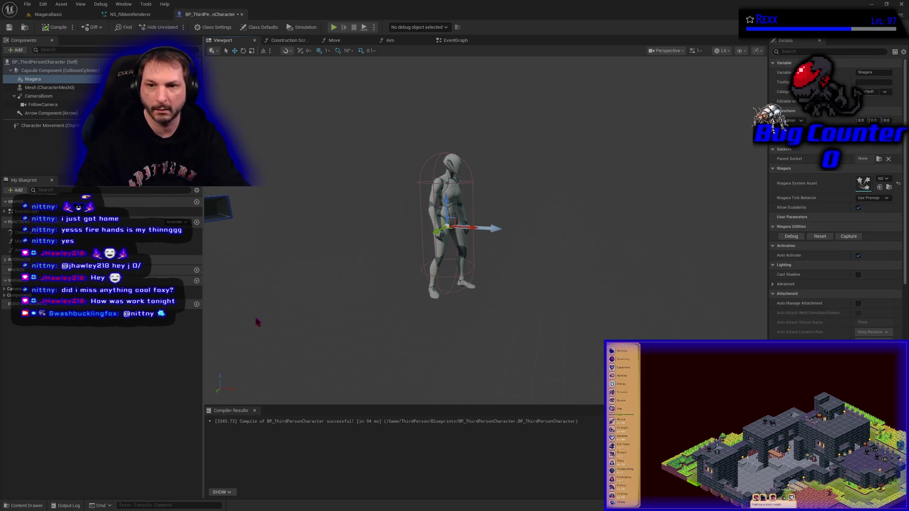
{"action": "left_click", "coordinate": [63, 29]}
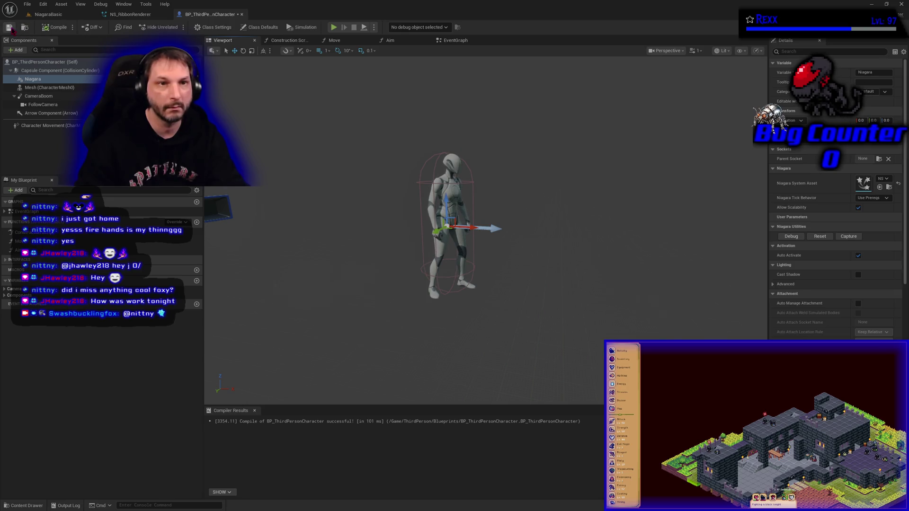
{"action": "left_click", "coordinate": [47, 14]}
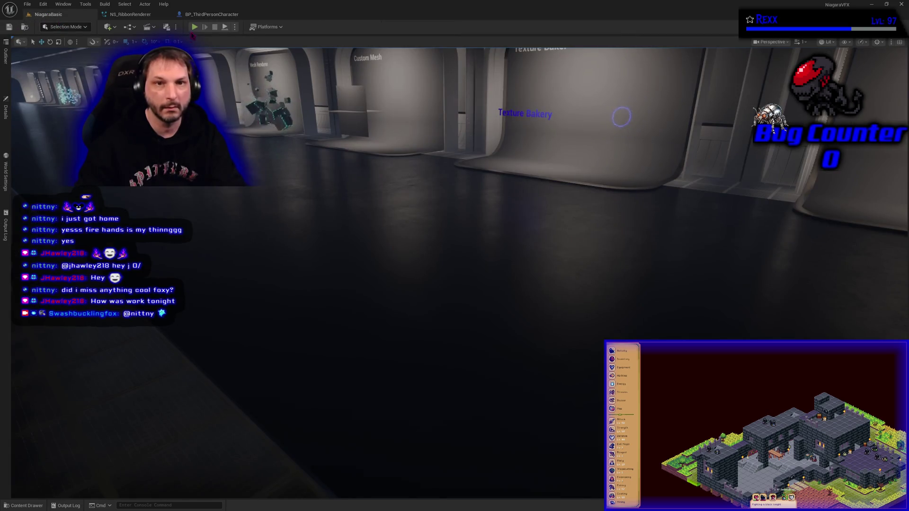
Start Play-in-Editor, capture input in the game view, and run the character forward.
{"action": "left_click", "coordinate": [192, 27]}
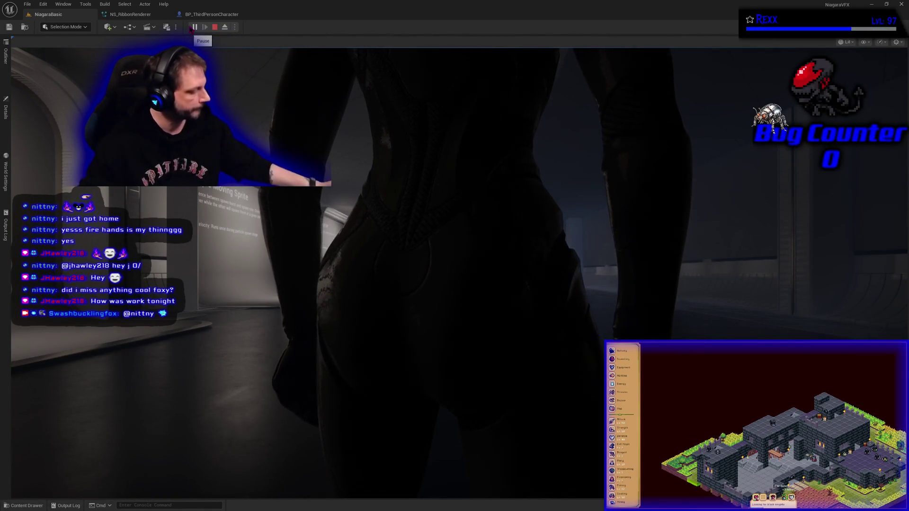
{"action": "left_click", "coordinate": [455, 255]}
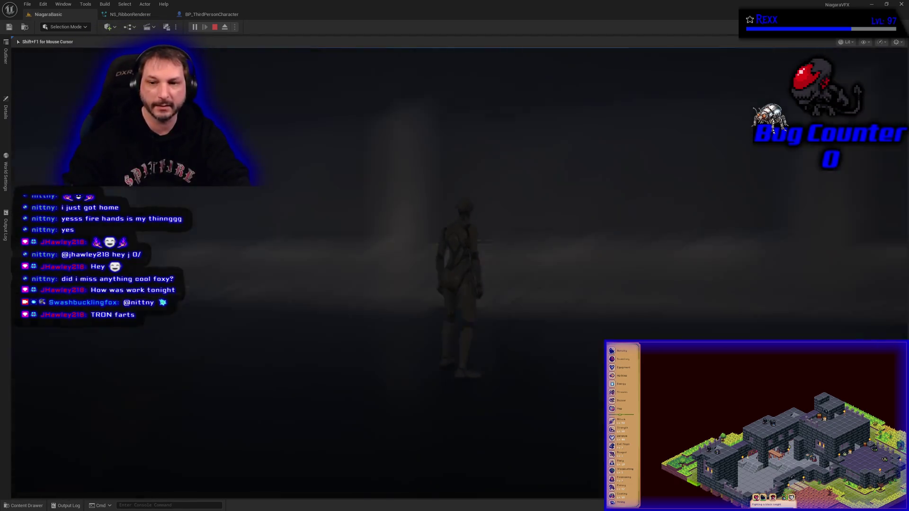
{"action": "key", "text": "w"}
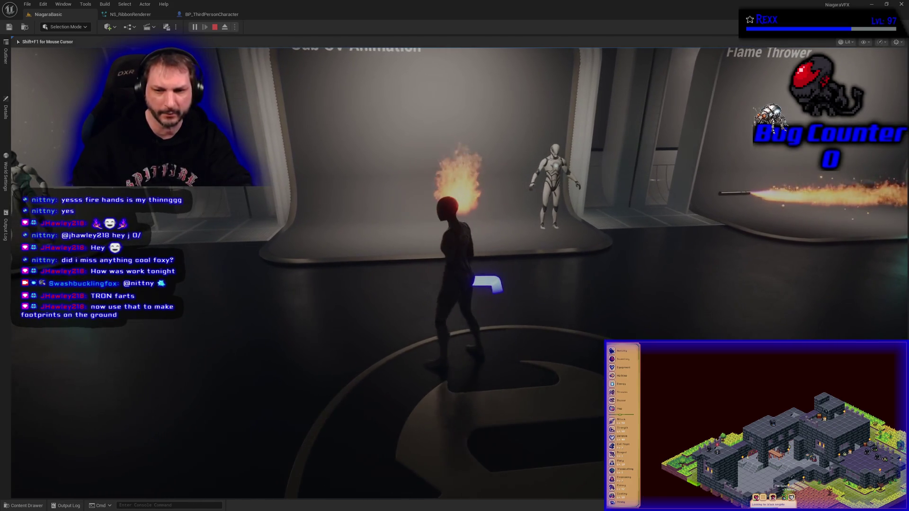
Run the character left and right to stretch the ribbon trail, then end the session with Esc.
{"action": "key", "text": "a"}
{"action": "key", "text": "d"}
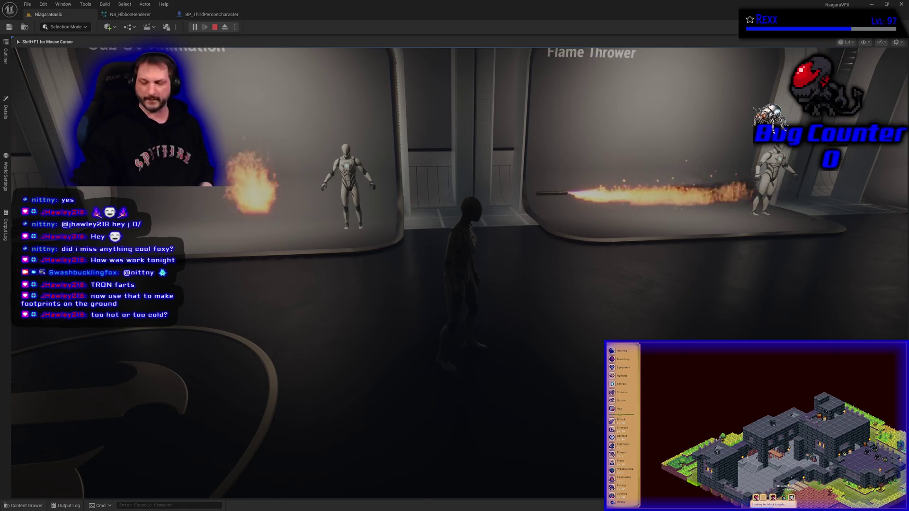
{"action": "mouse_move", "coordinate": [455, 256]}
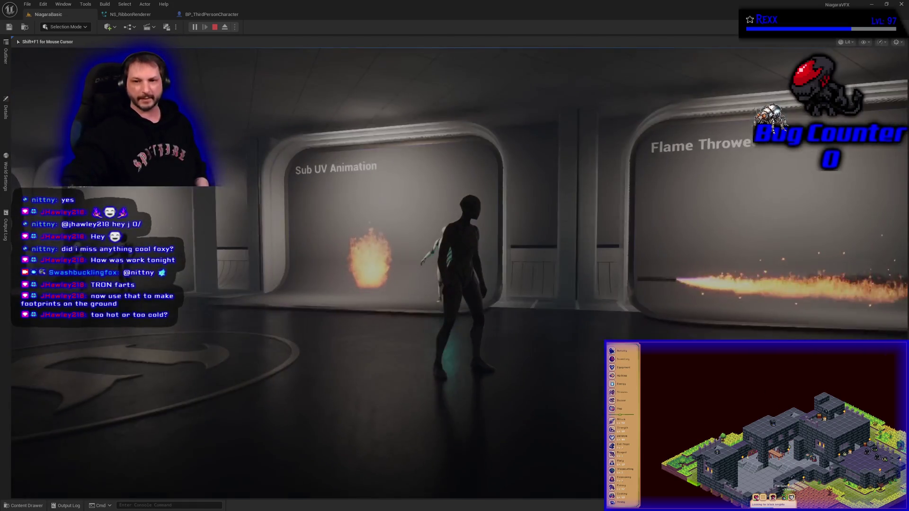
{"action": "key", "text": "Escape"}
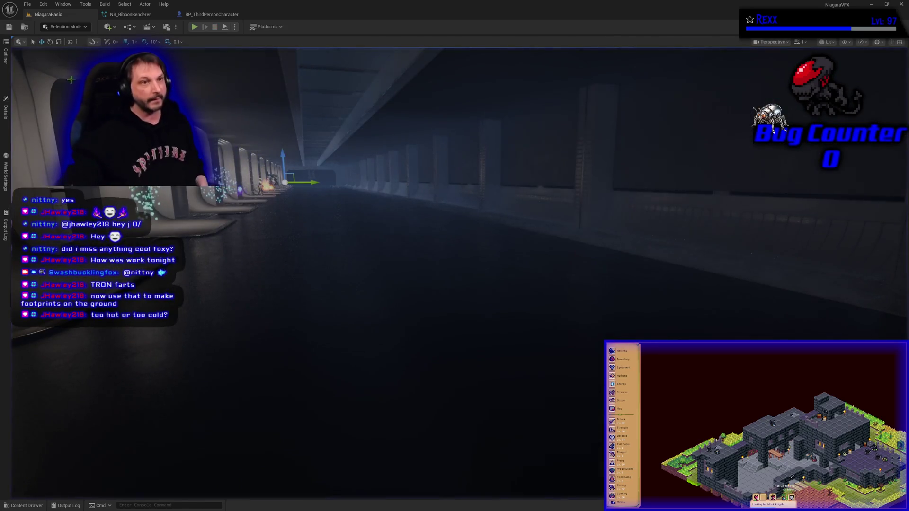
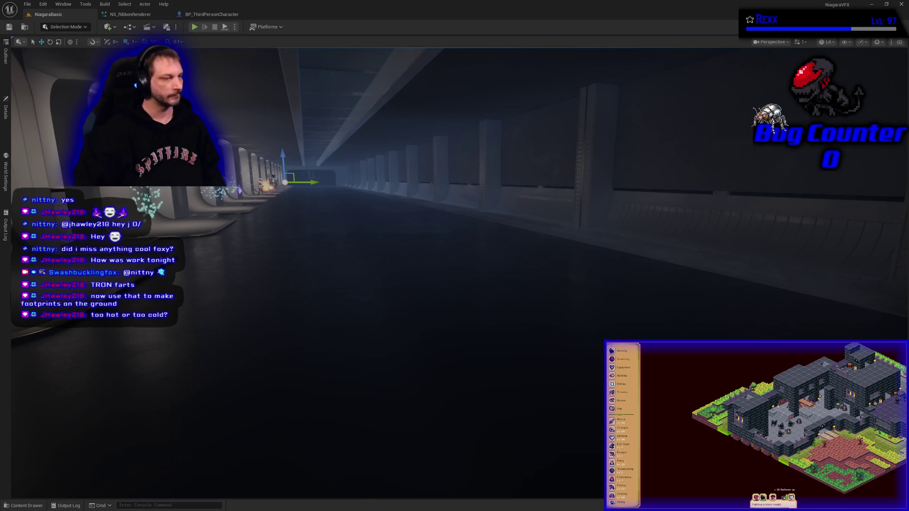
Create a Niagara system from the StaticBeam template in the 11-RibbonRenderer folder.
{"action": "left_click", "coordinate": [34, 506]}
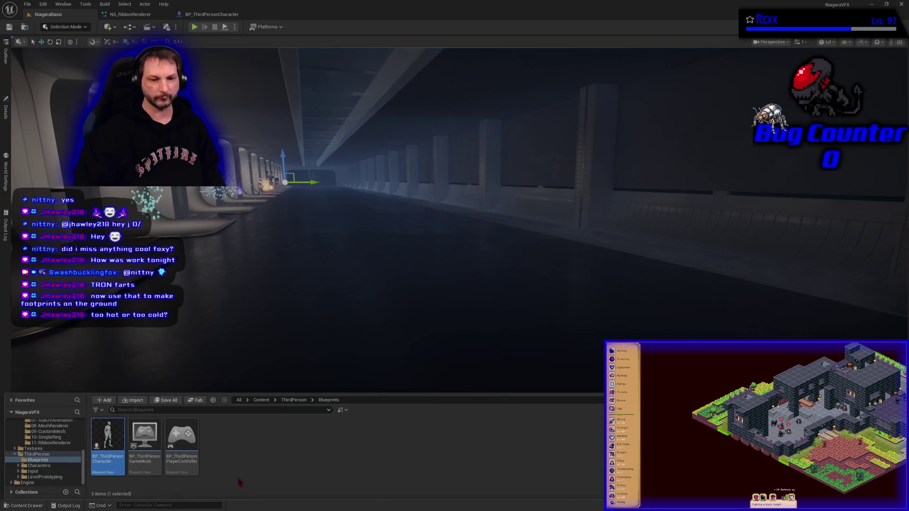
{"action": "key", "text": "ctrl+b"}
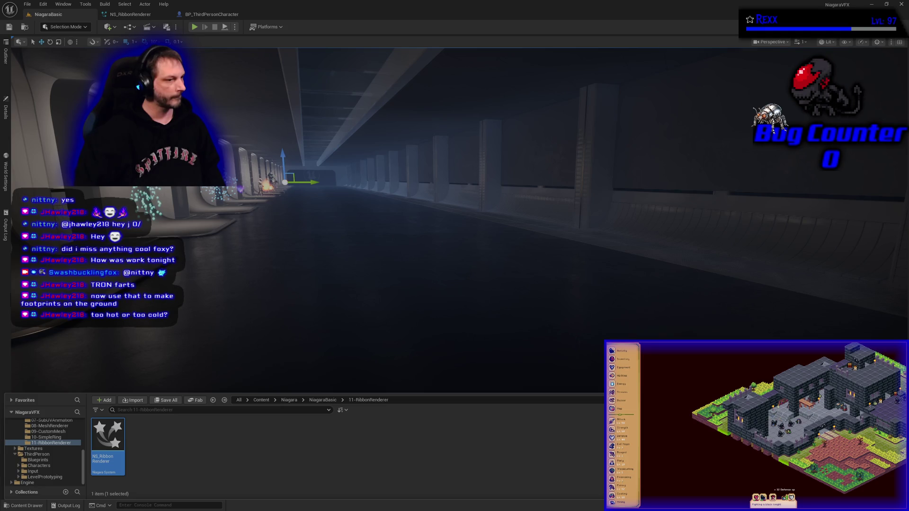
{"action": "right_click", "coordinate": [153, 454]}
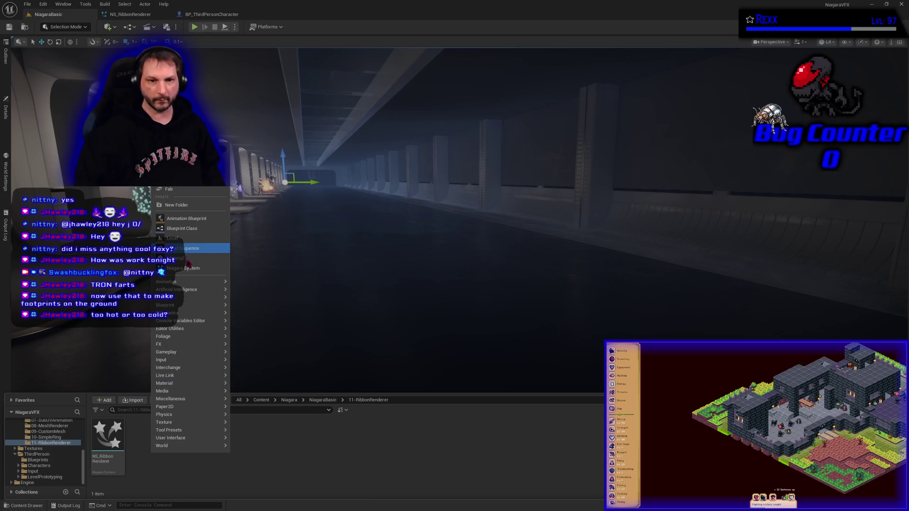
{"action": "left_click", "coordinate": [189, 269]}
{"action": "left_click", "coordinate": [389, 296]}
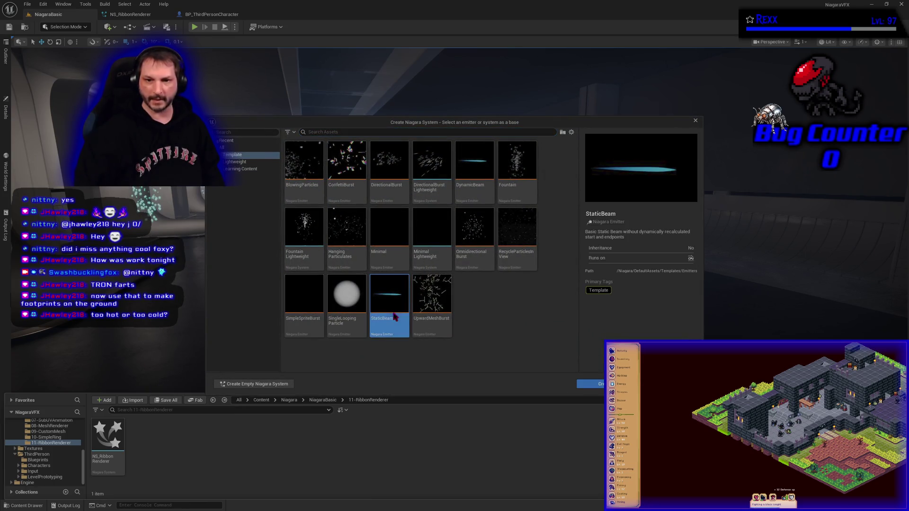
{"action": "left_click", "coordinate": [590, 384]}
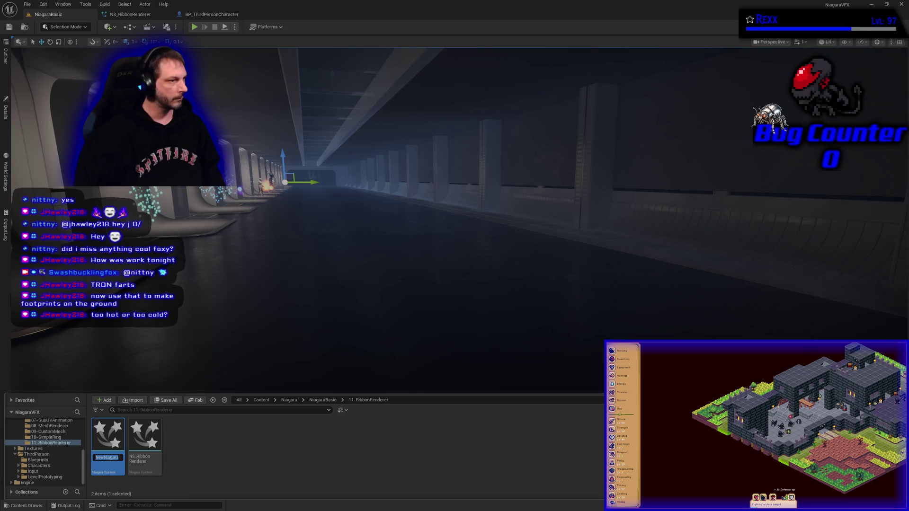
Name the new system NS_StaticBeam and open it for editing.
{"action": "left_click", "coordinate": [105, 458]}
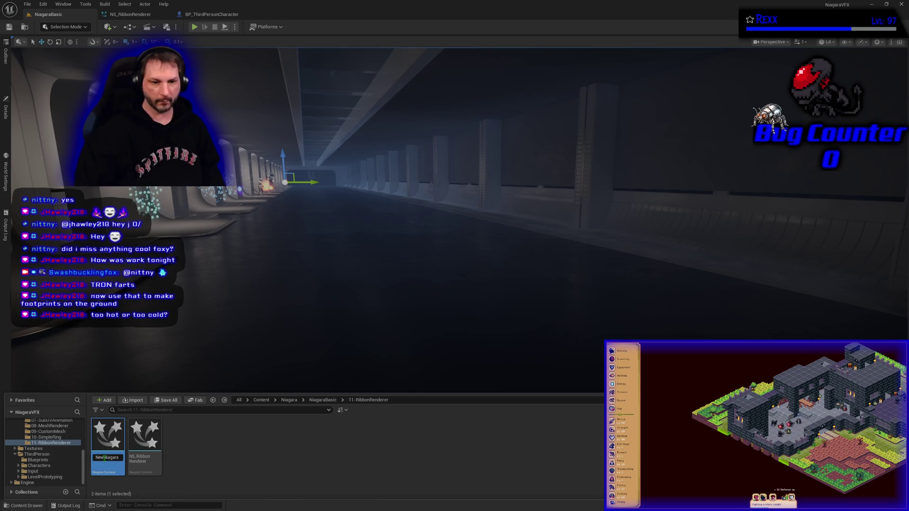
{"action": "key", "text": "ctrl+a"}
{"action": "type", "text": "NS"}
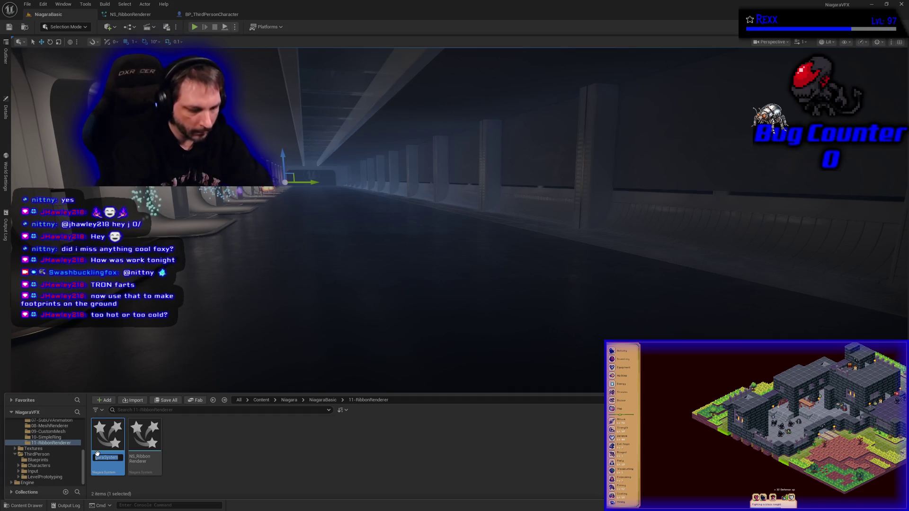
{"action": "type", "text": "_StaticBeam"}
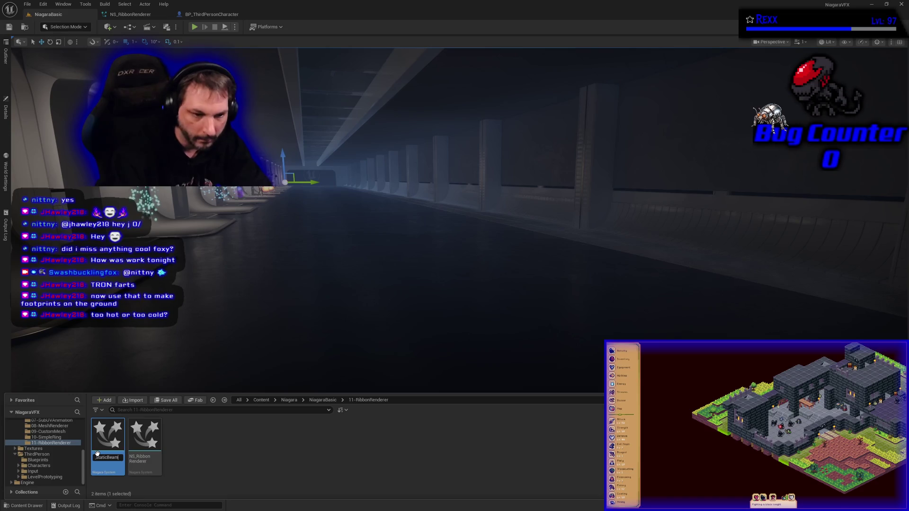
{"action": "key", "text": "Return"}
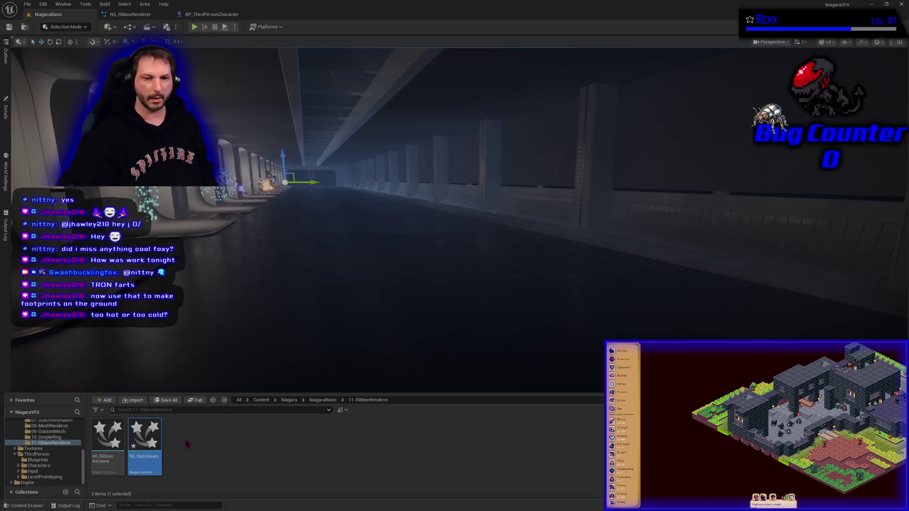
{"action": "double_click", "coordinate": [154, 440]}
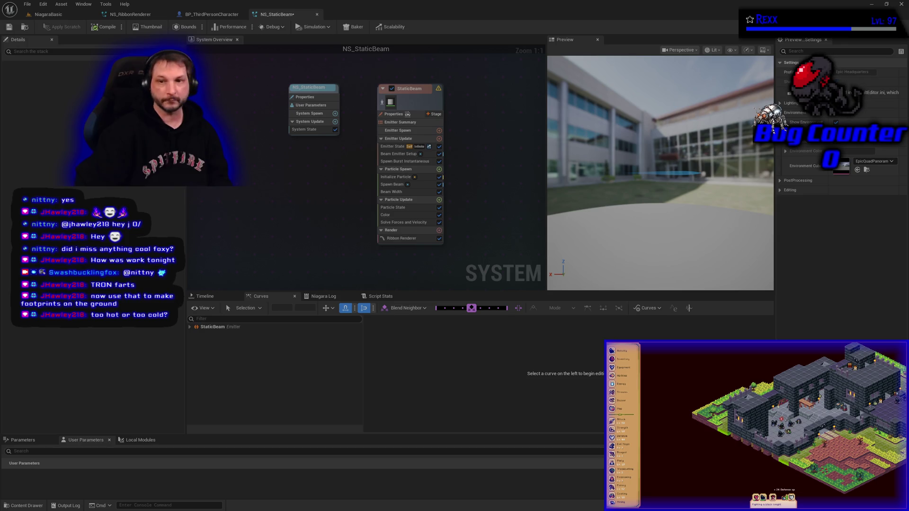
In Beam Emitter Setup, enable Use Beam Tangents so the beam curves into an arc.
{"action": "left_click", "coordinate": [399, 154]}
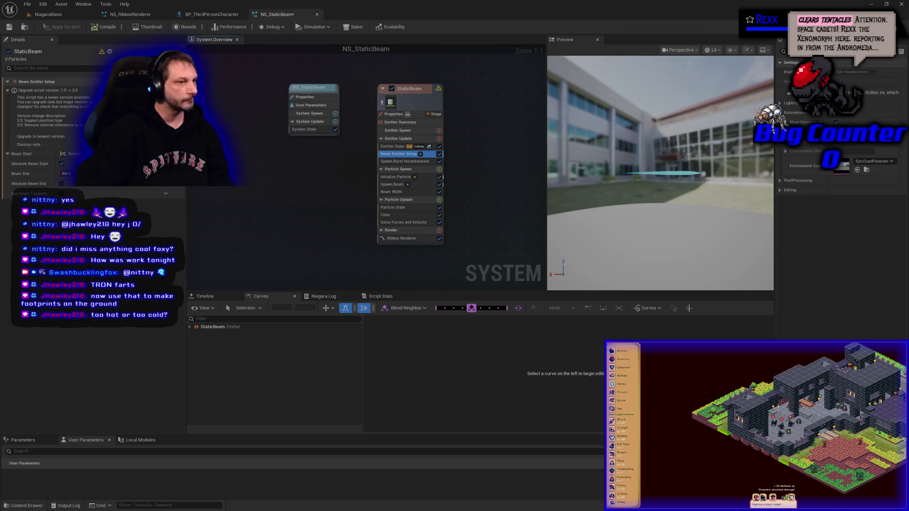
{"action": "left_click", "coordinate": [62, 194]}
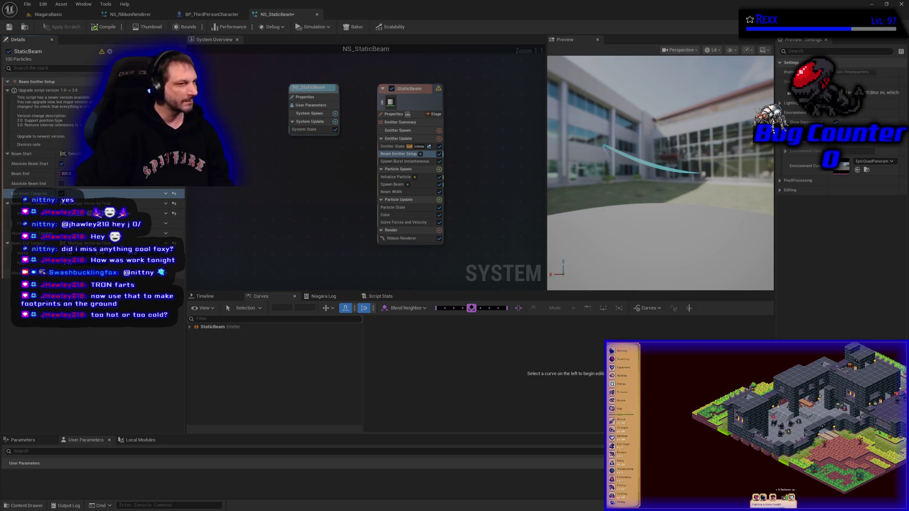
Turn Use Beam Tangents back off, then view the Initialize Particle and Beam Width settings.
{"action": "left_click", "coordinate": [62, 194]}
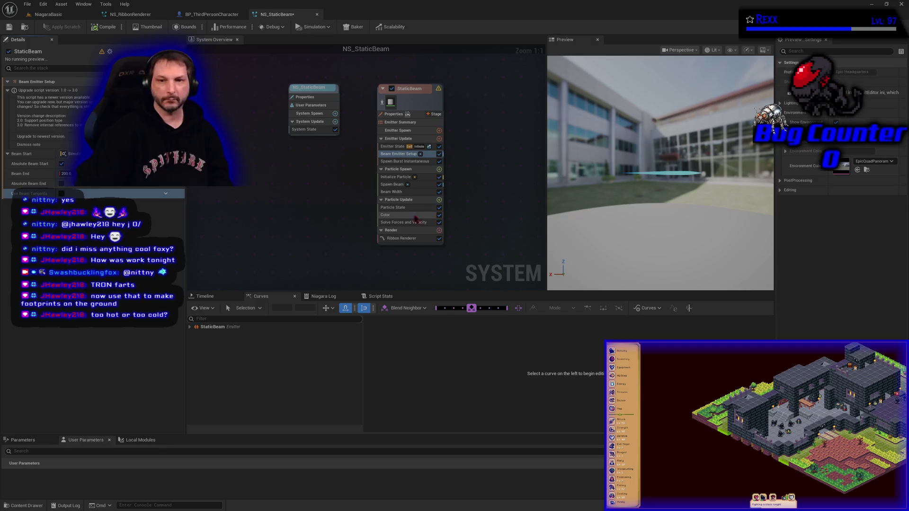
{"action": "left_click", "coordinate": [398, 177]}
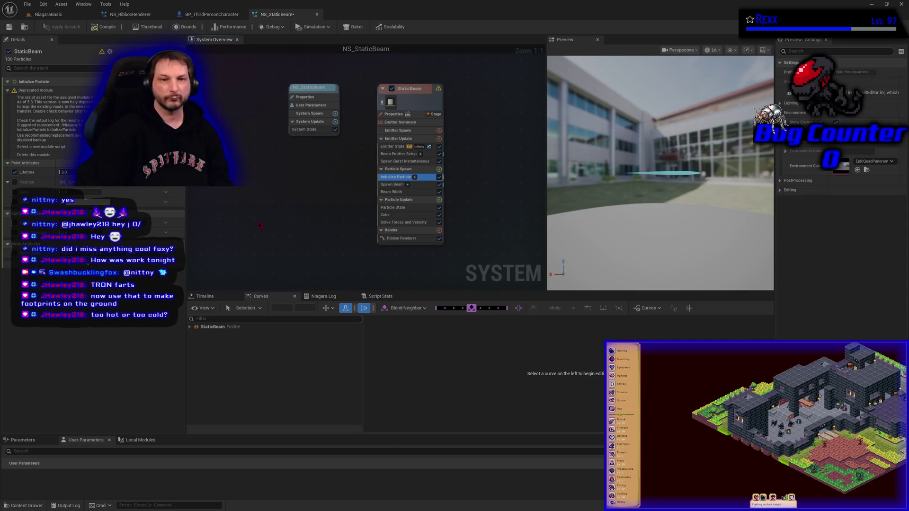
{"action": "left_click", "coordinate": [382, 192]}
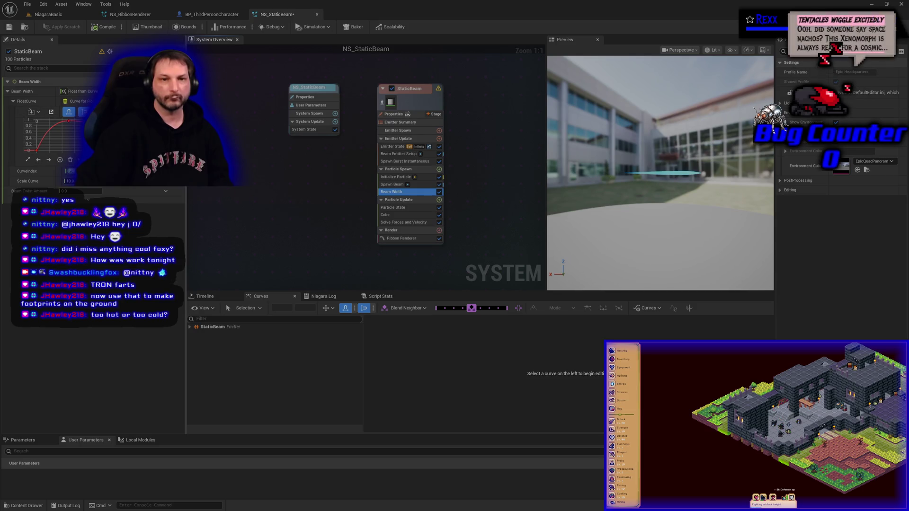
Try Beam Twist Amount values of 15 and 20, compiling and saving to preview each.
{"action": "left_click_drag", "start_coordinate": [186, 134], "coordinate": [300, 134]}
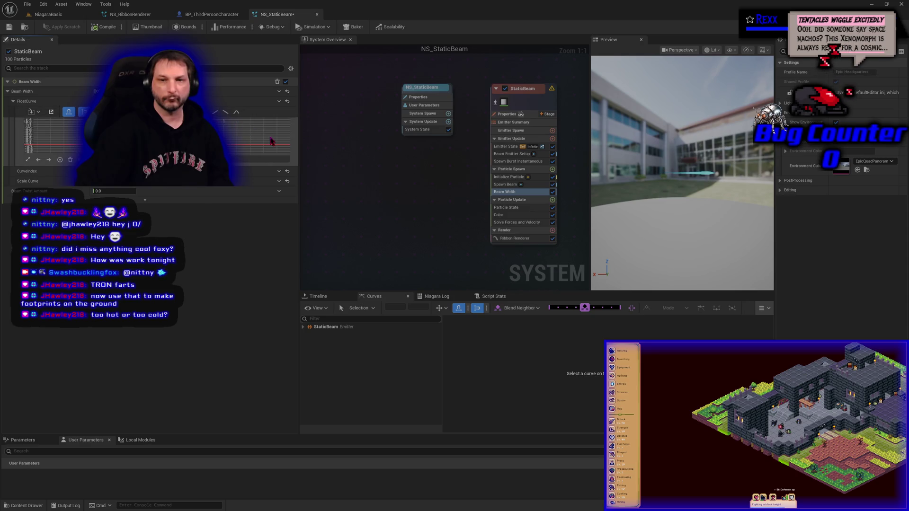
{"action": "left_click", "coordinate": [10, 27]}
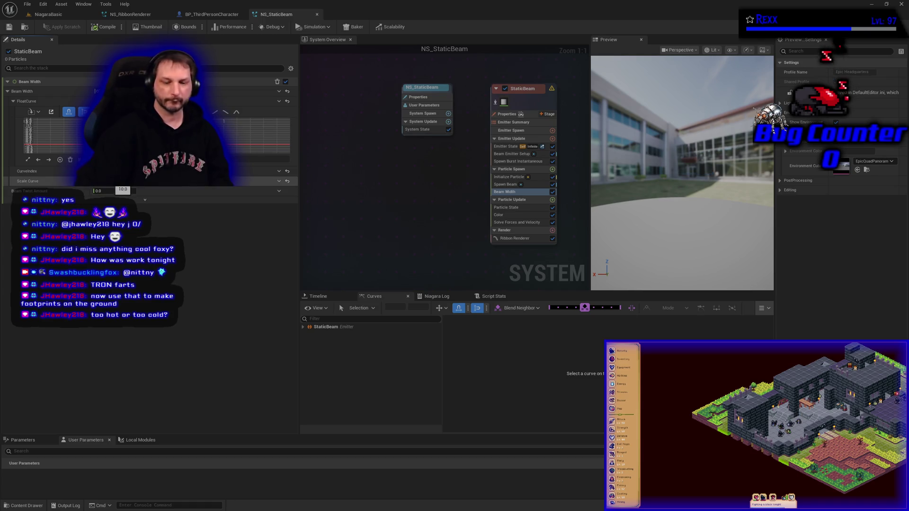
{"action": "left_click_drag", "start_coordinate": [119, 191], "coordinate": [124, 191]}
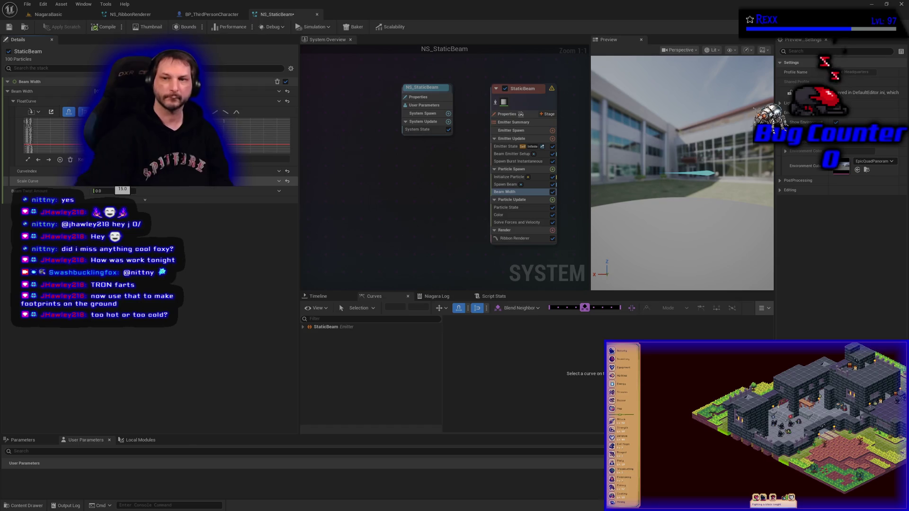
{"action": "left_click", "coordinate": [98, 30]}
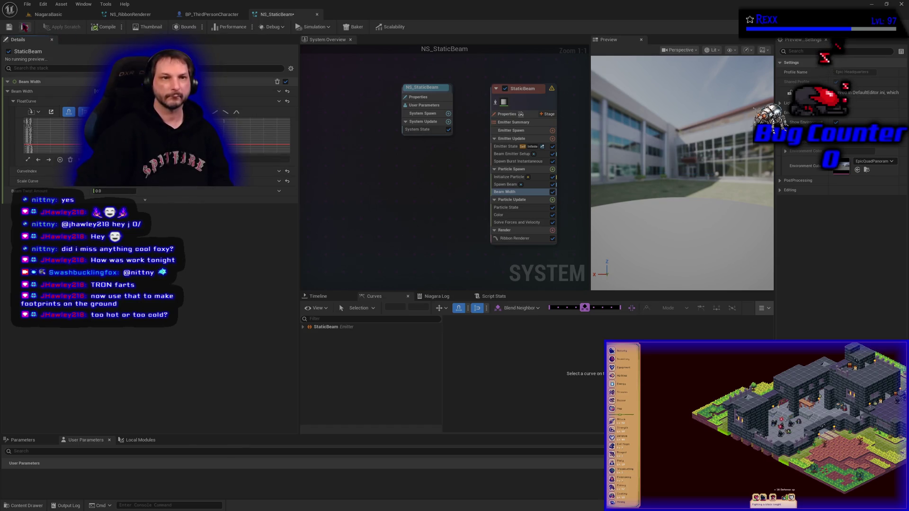
{"action": "left_click", "coordinate": [8, 27]}
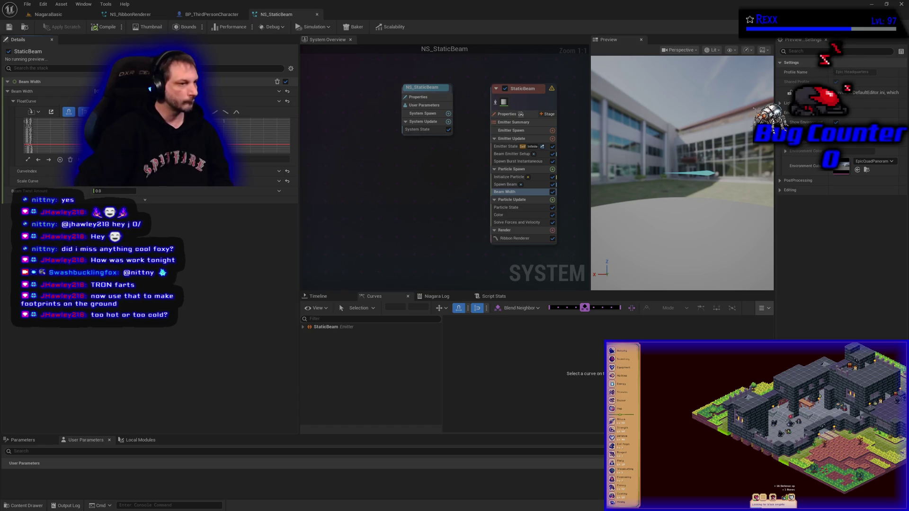
{"action": "left_click_drag", "start_coordinate": [97, 191], "coordinate": [123, 191]}
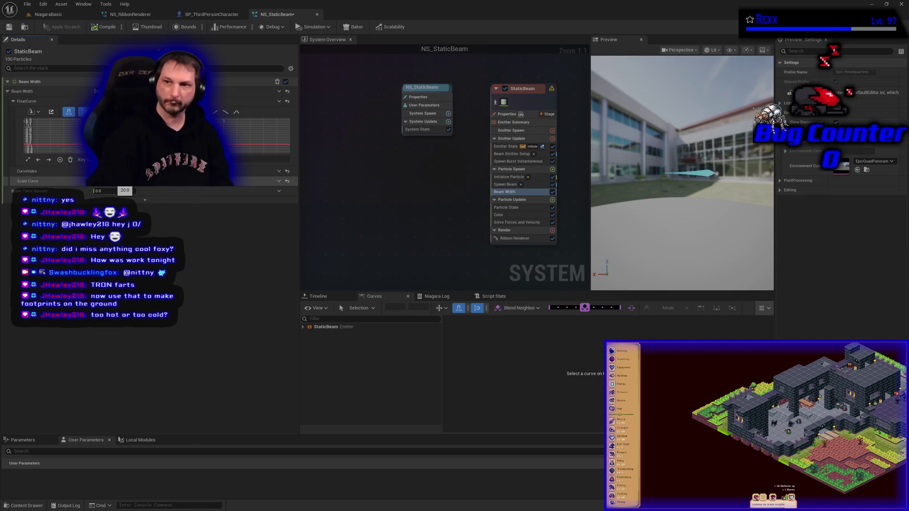
{"action": "left_click", "coordinate": [109, 27]}
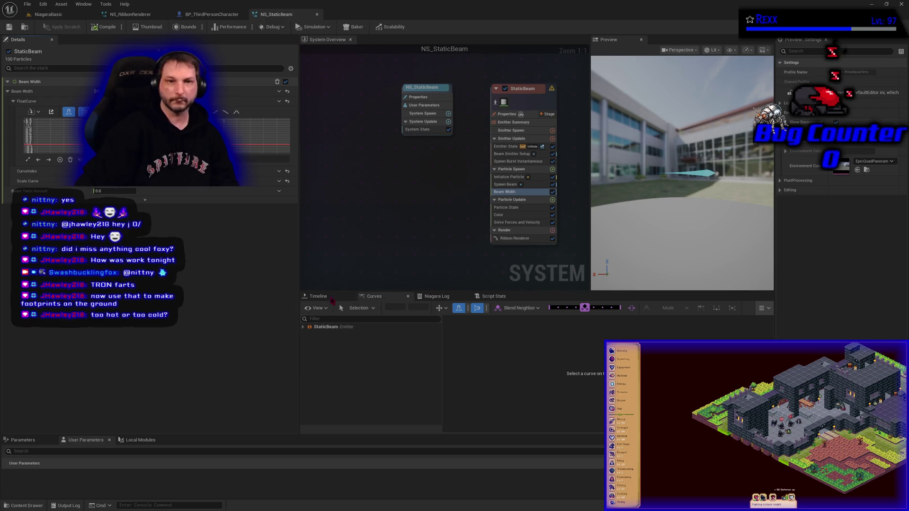
Set the Color module's particle colour to deep blue (0000FFFF), save, and return to NiagaraBasic.
{"action": "left_click", "coordinate": [518, 178]}
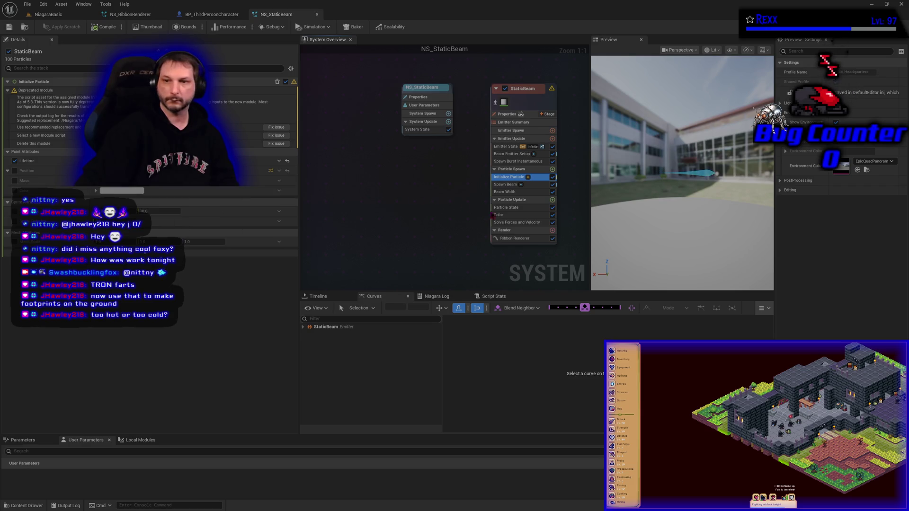
{"action": "left_click", "coordinate": [499, 215]}
{"action": "left_click", "coordinate": [202, 92]}
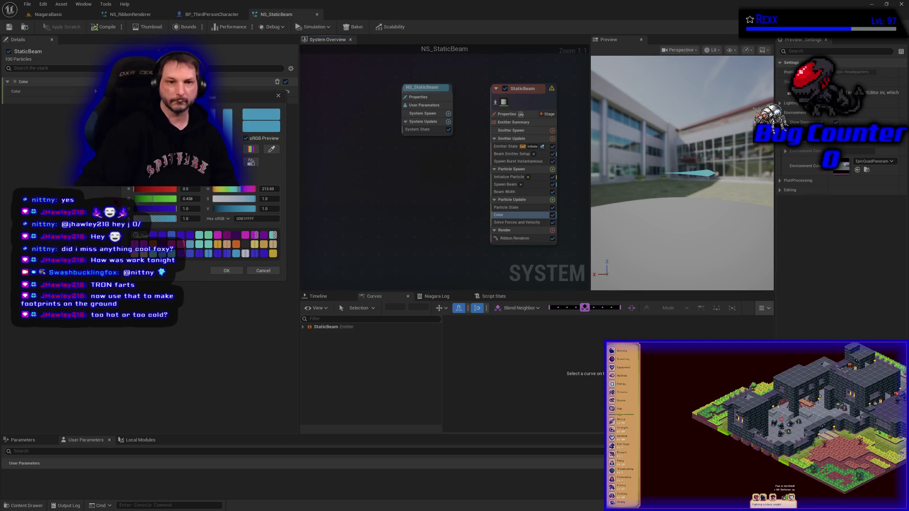
{"action": "left_click_drag", "start_coordinate": [152, 199], "coordinate": [134, 199]}
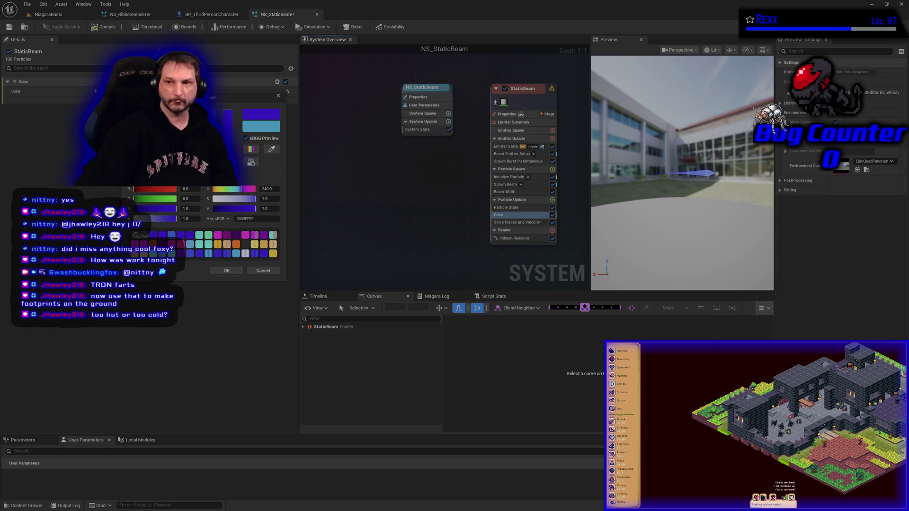
{"action": "left_click", "coordinate": [227, 271]}
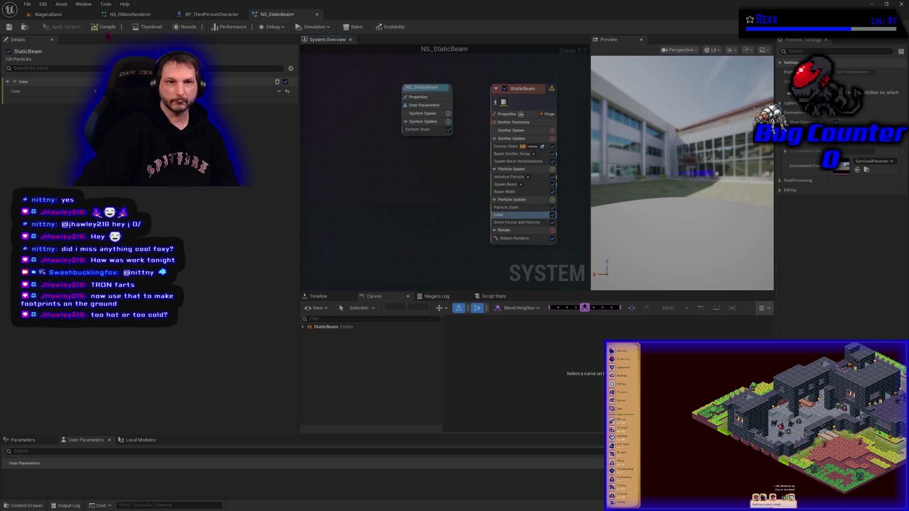
{"action": "left_click", "coordinate": [8, 26]}
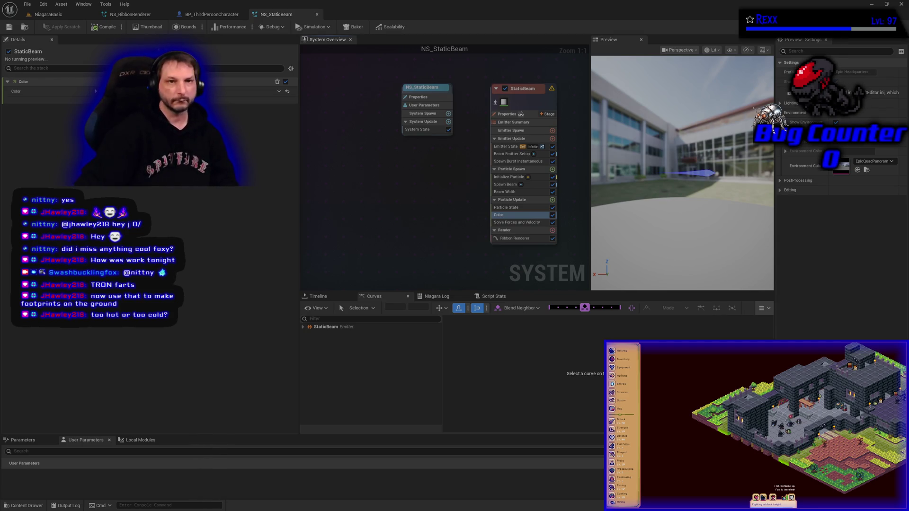
{"action": "left_click", "coordinate": [48, 14]}
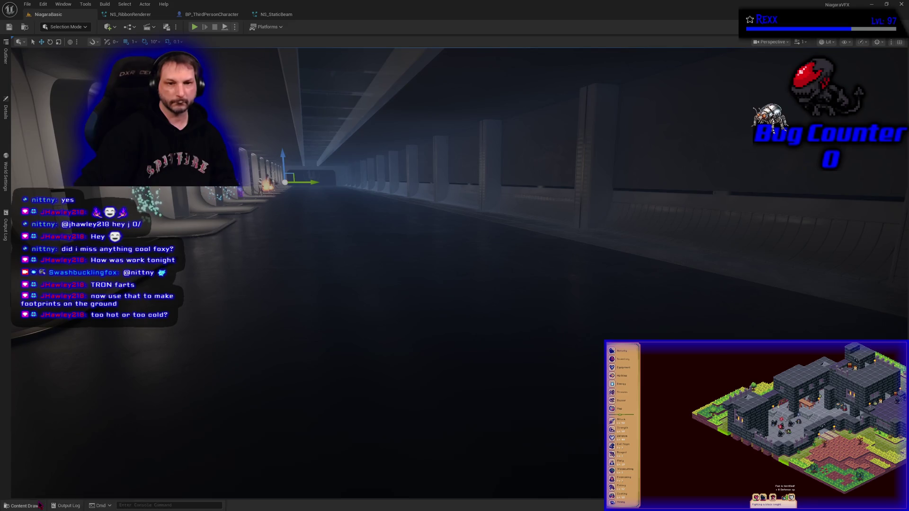
Fly the camera to the Ribbon Renderer booth and drop NS_StaticBeam into the level there.
{"action": "left_click", "coordinate": [40, 506]}
{"action": "left_click_drag", "start_coordinate": [355, 284], "coordinate": [350, 265]}
{"action": "mouse_move", "coordinate": [454, 256]}
{"action": "left_mouse_down"}
{"action": "mouse_move", "coordinate": [427, 261]}
{"action": "mouse_move", "coordinate": [462, 256]}
{"action": "mouse_move", "coordinate": [431, 257]}
{"action": "mouse_move", "coordinate": [440, 258]}
{"action": "left_mouse_up"}
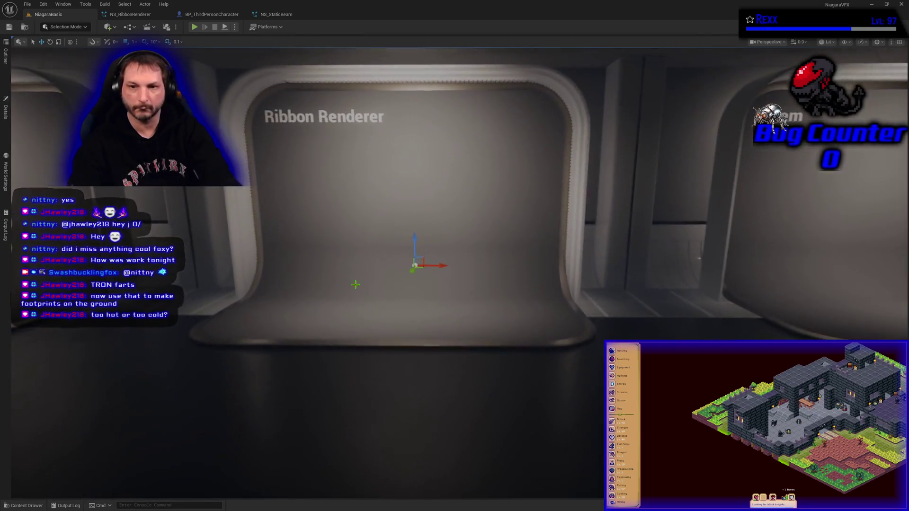
{"action": "left_click", "coordinate": [29, 506]}
{"action": "mouse_move", "coordinate": [145, 439]}
{"action": "left_mouse_down"}
{"action": "mouse_move", "coordinate": [481, 238]}
{"action": "mouse_move", "coordinate": [422, 266]}
{"action": "mouse_move", "coordinate": [343, 268]}
{"action": "left_mouse_up"}
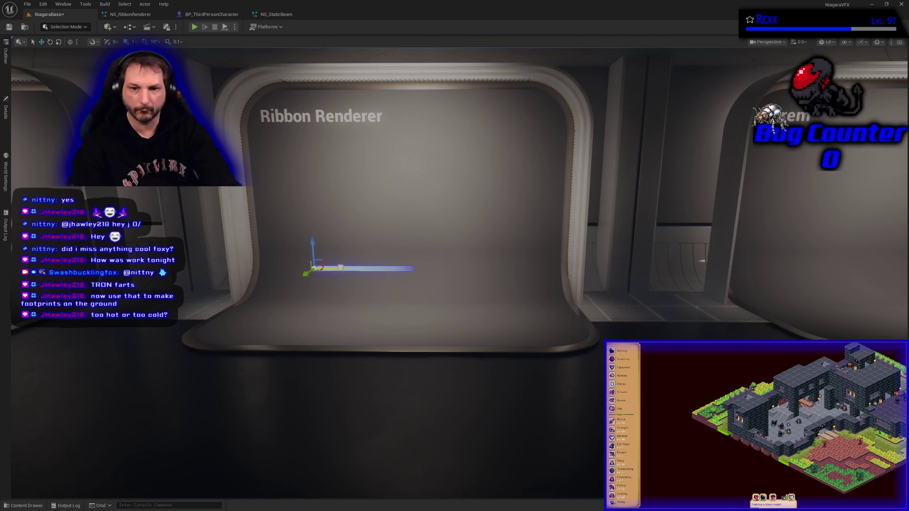
Move the beam emitter onto the centre of the booth's stage and save the level.
{"action": "left_click", "coordinate": [26, 505]}
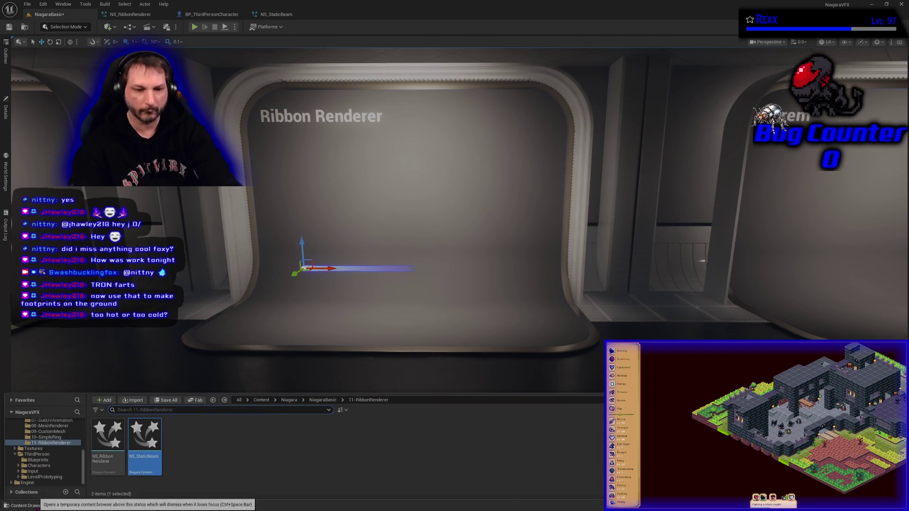
{"action": "left_click", "coordinate": [319, 372]}
{"action": "mouse_move", "coordinate": [484, 292]}
{"action": "left_mouse_down"}
{"action": "mouse_move", "coordinate": [481, 256]}
{"action": "mouse_move", "coordinate": [483, 294]}
{"action": "left_mouse_up"}
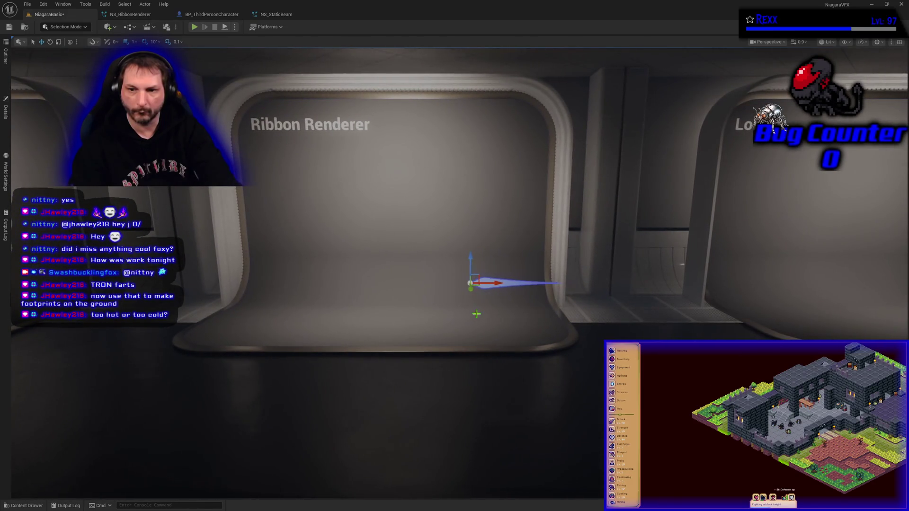
{"action": "left_click", "coordinate": [481, 329]}
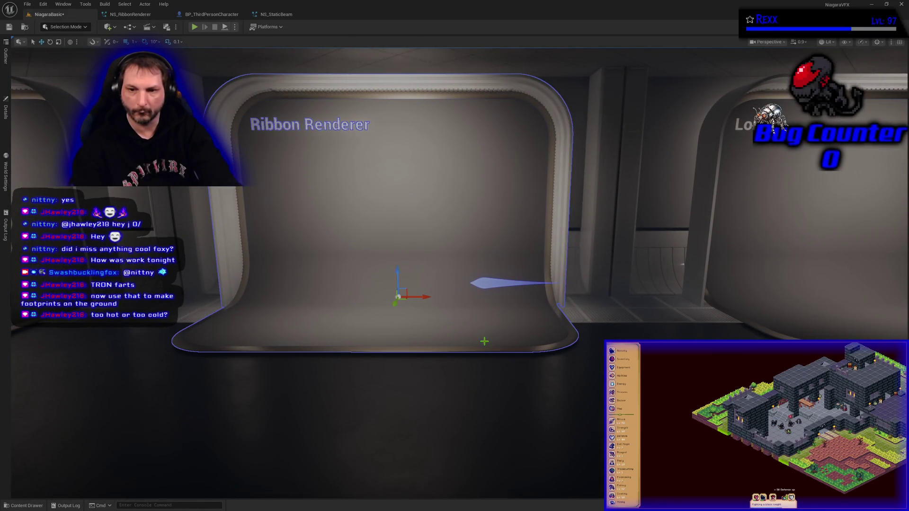
{"action": "left_click", "coordinate": [496, 283]}
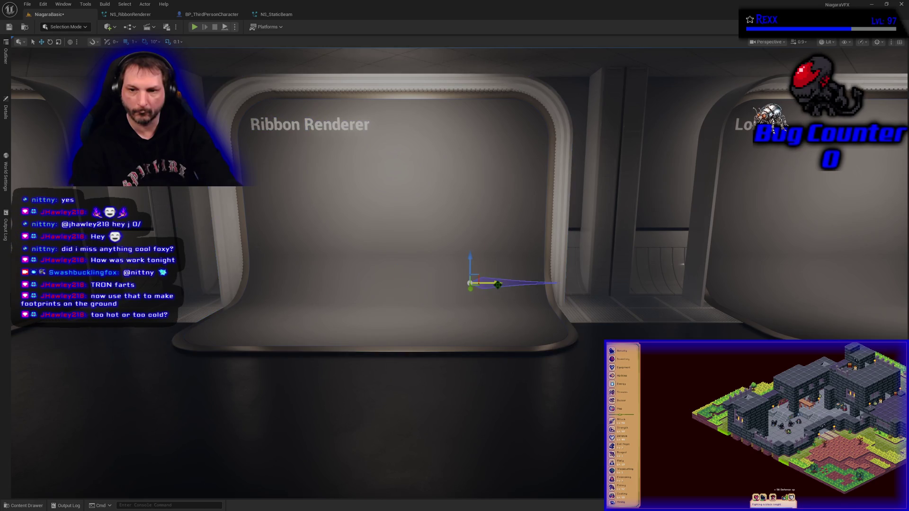
{"action": "mouse_move", "coordinate": [496, 282]}
{"action": "left_mouse_down"}
{"action": "mouse_move", "coordinate": [442, 282]}
{"action": "mouse_move", "coordinate": [444, 231]}
{"action": "left_mouse_up"}
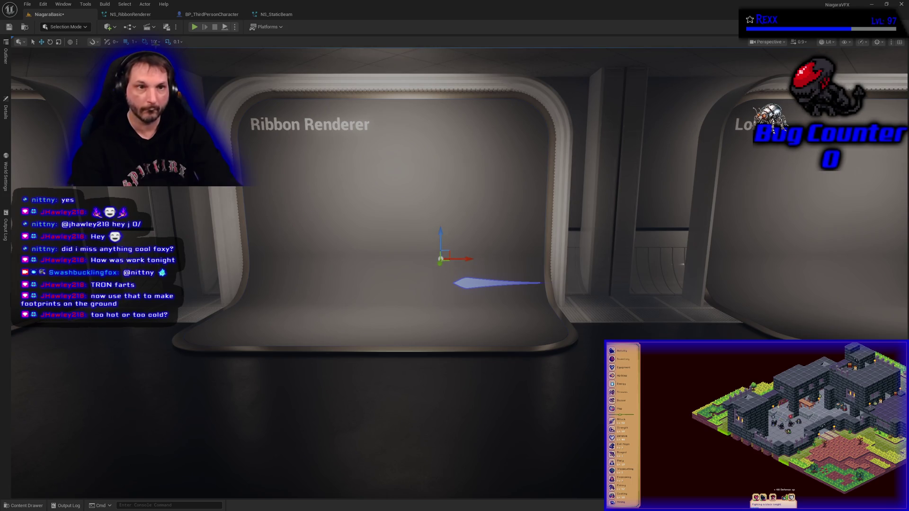
{"action": "key", "text": "ctrl+s"}
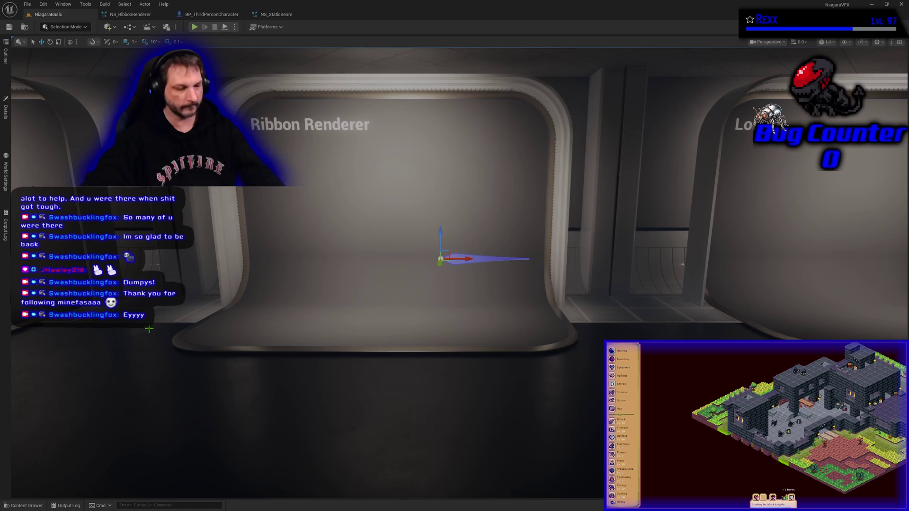
Delete the Lorem booth from the level.
{"action": "key", "text": "d"}
{"action": "key", "text": "d"}
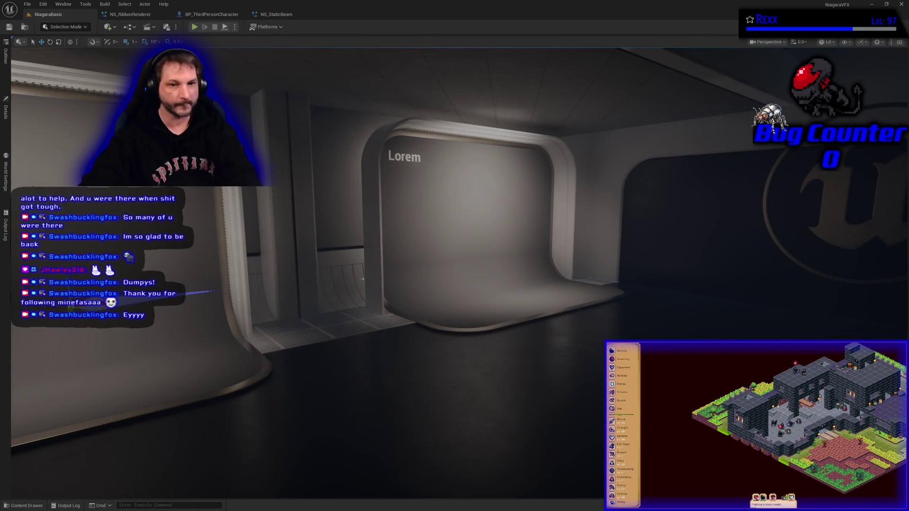
{"action": "key", "text": "a"}
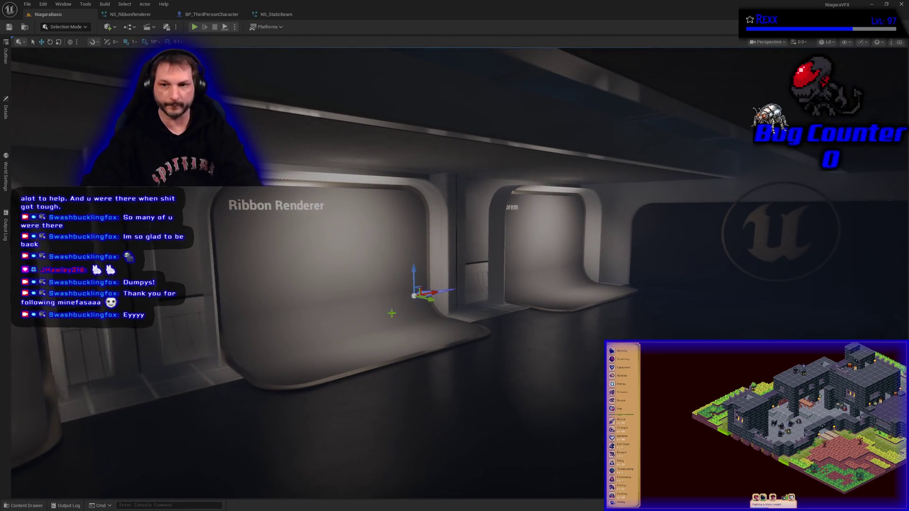
{"action": "left_click", "coordinate": [502, 298]}
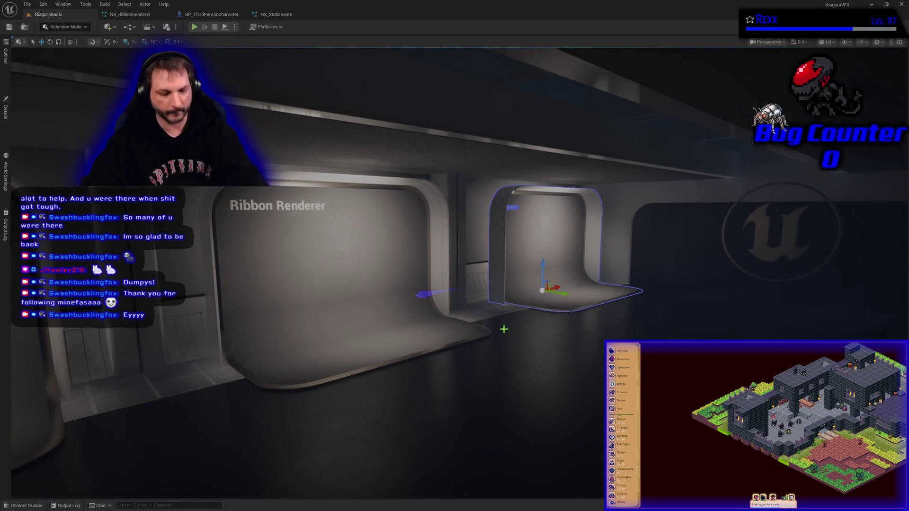
{"action": "key", "text": "Delete"}
Duplicate the Ribbon Renderer booth into the freed spot, rotate the copy -180°, and save.
{"action": "left_click", "coordinate": [291, 265]}
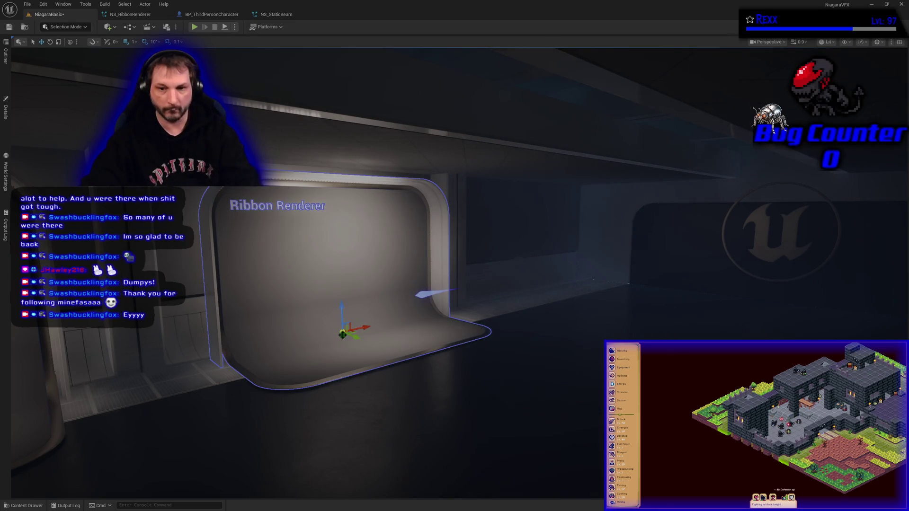
{"action": "mouse_move", "coordinate": [343, 334]}
{"action": "left_mouse_down", "text": "alt"}
{"action": "mouse_move", "coordinate": [512, 396]}
{"action": "mouse_move", "coordinate": [571, 429]}
{"action": "mouse_move", "coordinate": [654, 450]}
{"action": "left_mouse_up", "text": "alt"}
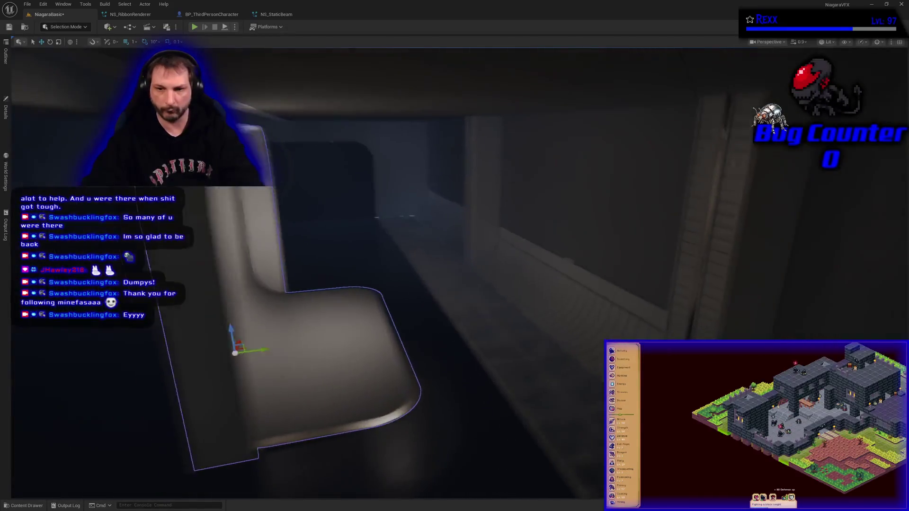
{"action": "key", "text": "e"}
{"action": "mouse_move", "coordinate": [297, 326]}
{"action": "left_mouse_down"}
{"action": "mouse_move", "coordinate": [256, 348]}
{"action": "mouse_move", "coordinate": [284, 362]}
{"action": "mouse_move", "coordinate": [250, 355]}
{"action": "mouse_move", "coordinate": [314, 361]}
{"action": "mouse_move", "coordinate": [294, 361]}
{"action": "mouse_move", "coordinate": [305, 342]}
{"action": "mouse_move", "coordinate": [553, 344]}
{"action": "left_mouse_up"}
{"action": "key", "text": "w"}
{"action": "key", "text": "e"}
{"action": "key", "text": "w"}
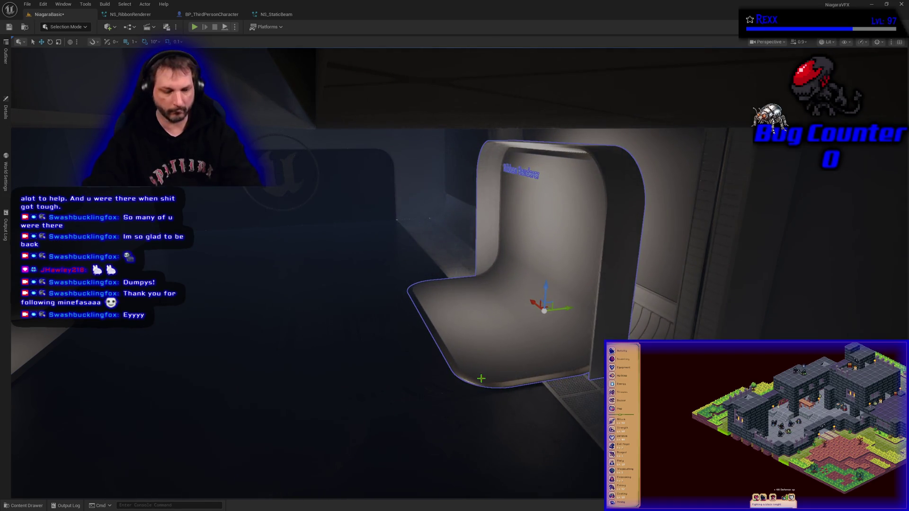
{"action": "scroll", "coordinate": [554, 345], "scroll_direction": "up", "scroll_amount": 5}
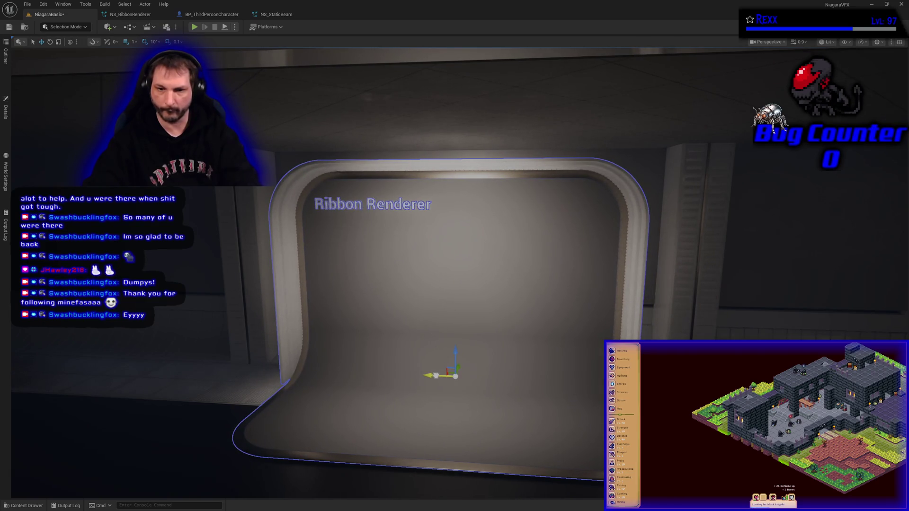
{"action": "key", "text": "ctrl+s"}
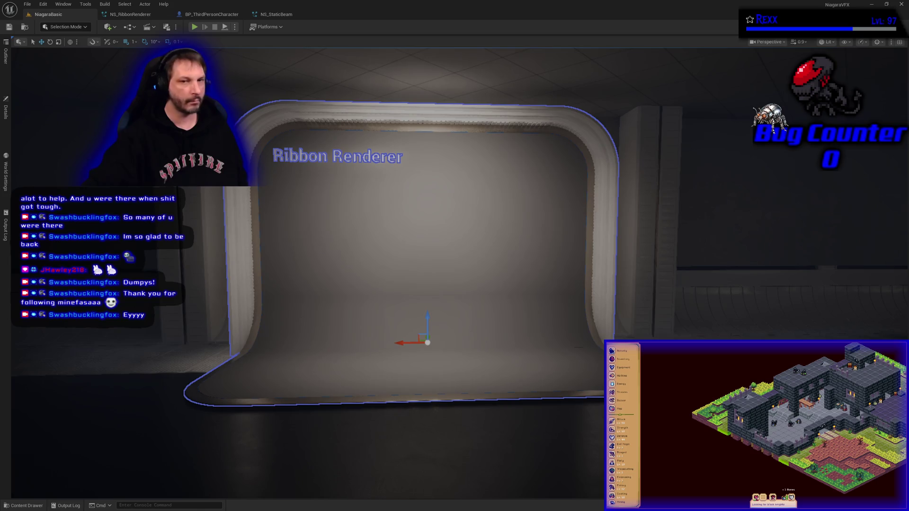
Change the booth display's Text to 'UV Manipulation' and save the level.
{"action": "left_click", "coordinate": [6, 109]}
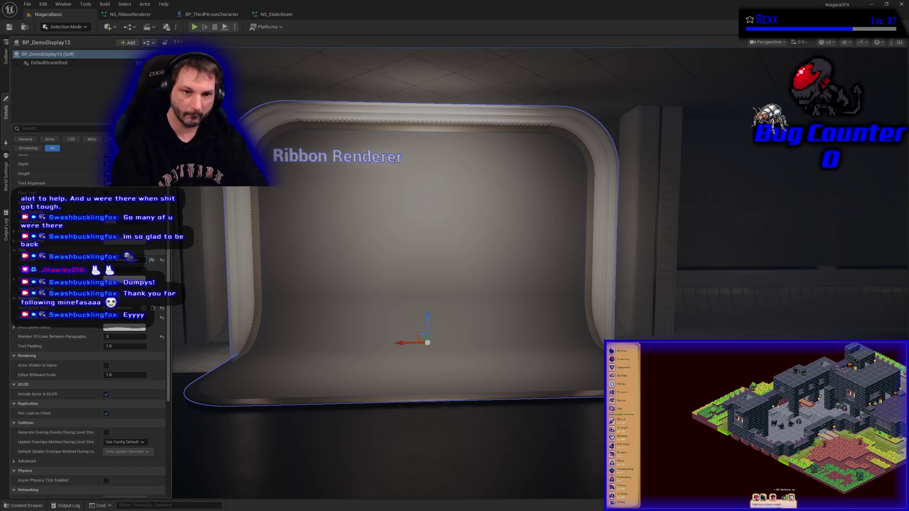
{"action": "key", "text": "Return"}
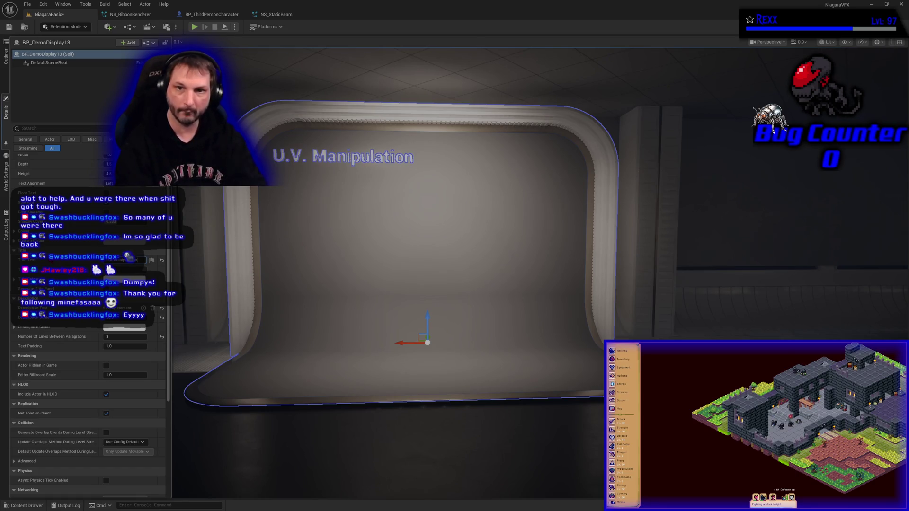
{"action": "key", "text": "ctrl+s"}
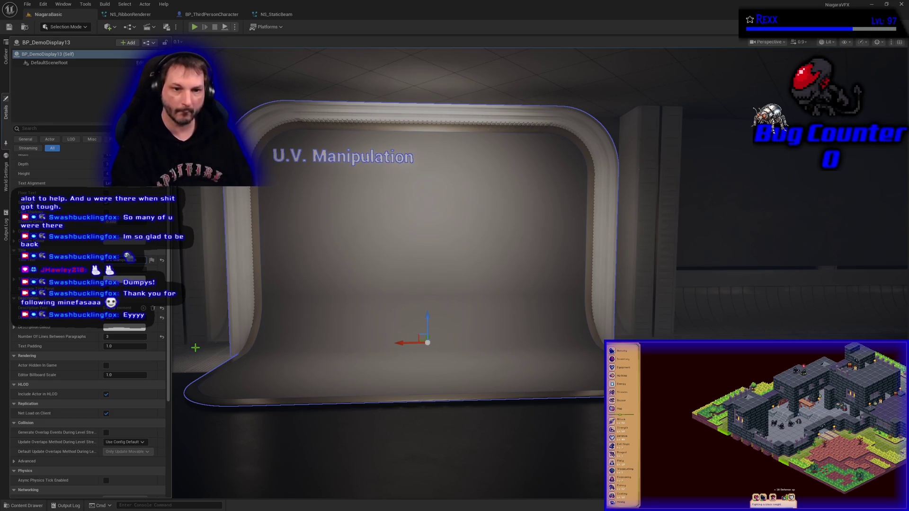
{"action": "key", "text": "Return"}
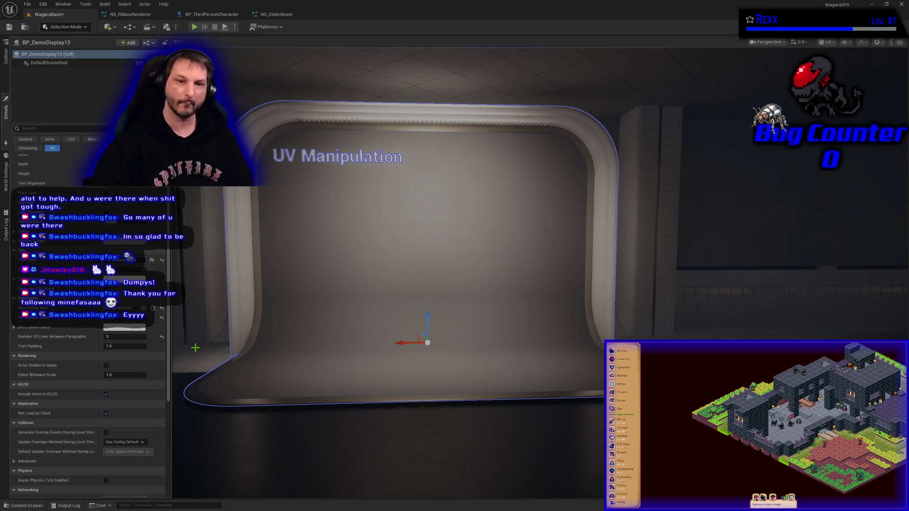
{"action": "left_click", "coordinate": [9, 27]}
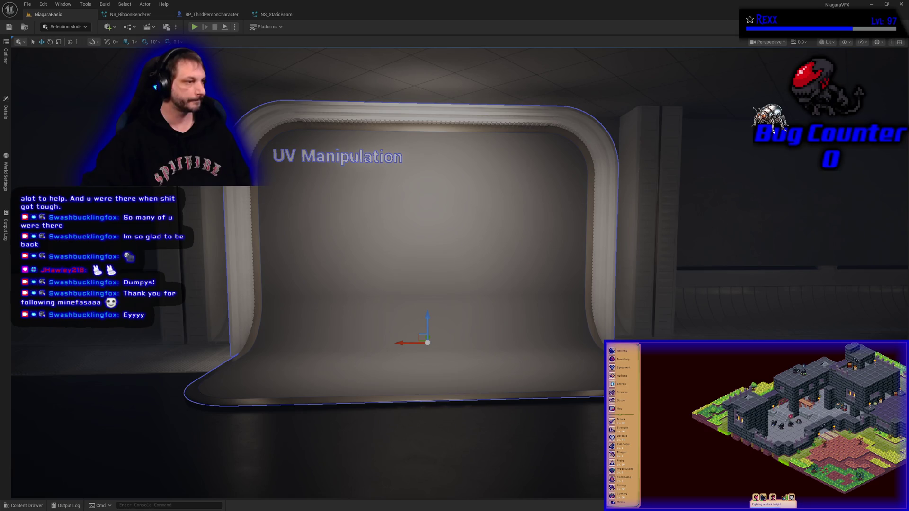
{"action": "left_click", "coordinate": [38, 506]}
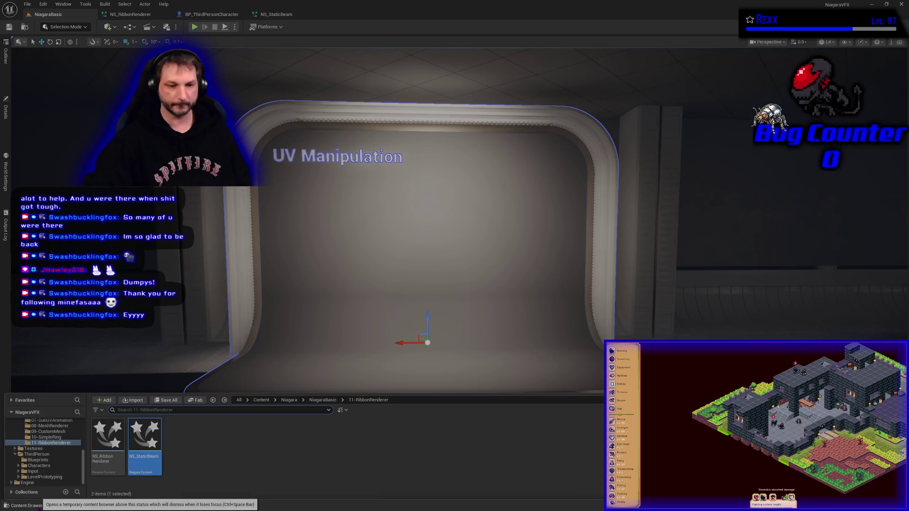
{"action": "scroll", "coordinate": [43, 474], "scroll_direction": "up", "scroll_amount": 3}
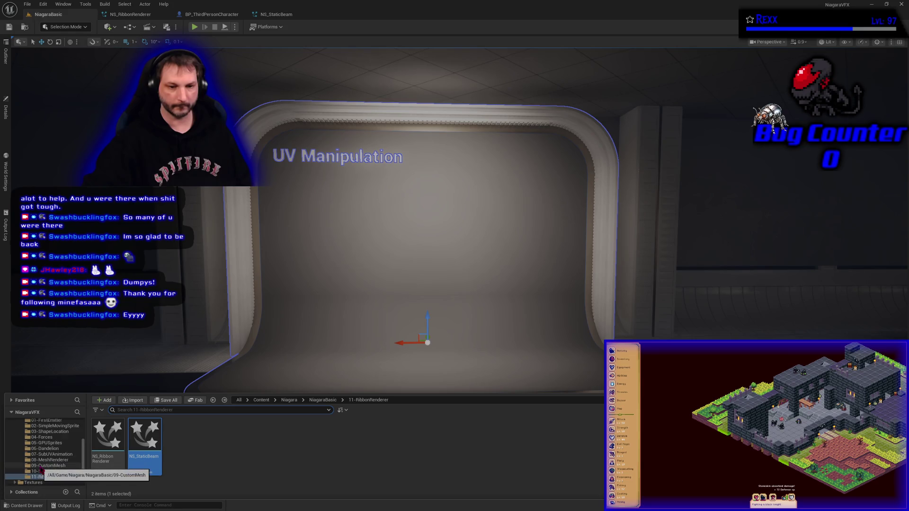
{"action": "scroll", "coordinate": [42, 471], "scroll_direction": "up", "scroll_amount": 3}
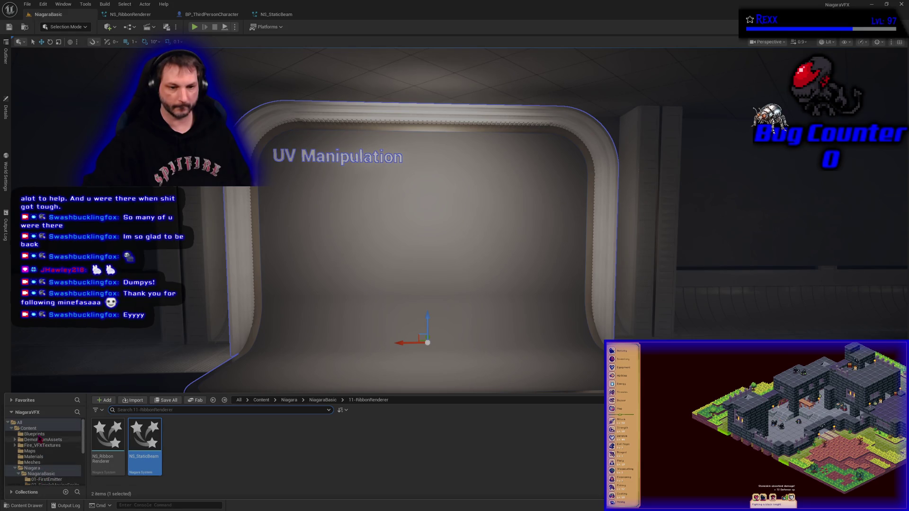
{"action": "left_click", "coordinate": [32, 463]}
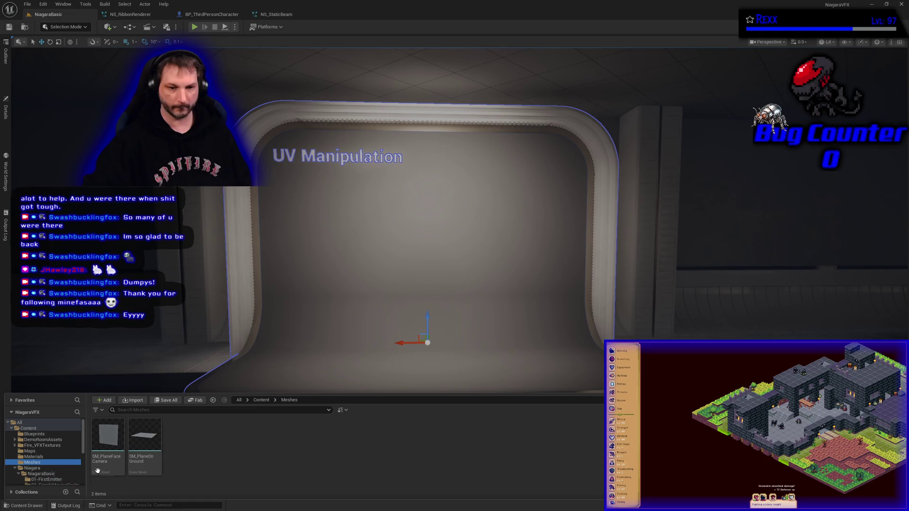
{"action": "mouse_move", "coordinate": [106, 451]}
{"action": "left_mouse_down"}
{"action": "mouse_move", "coordinate": [417, 315]}
{"action": "mouse_move", "coordinate": [443, 335]}
{"action": "mouse_move", "coordinate": [440, 354]}
{"action": "mouse_move", "coordinate": [433, 251]}
{"action": "left_mouse_up"}
{"action": "left_click_drag", "start_coordinate": [412, 311], "coordinate": [412, 311]}
{"action": "key", "text": "e"}
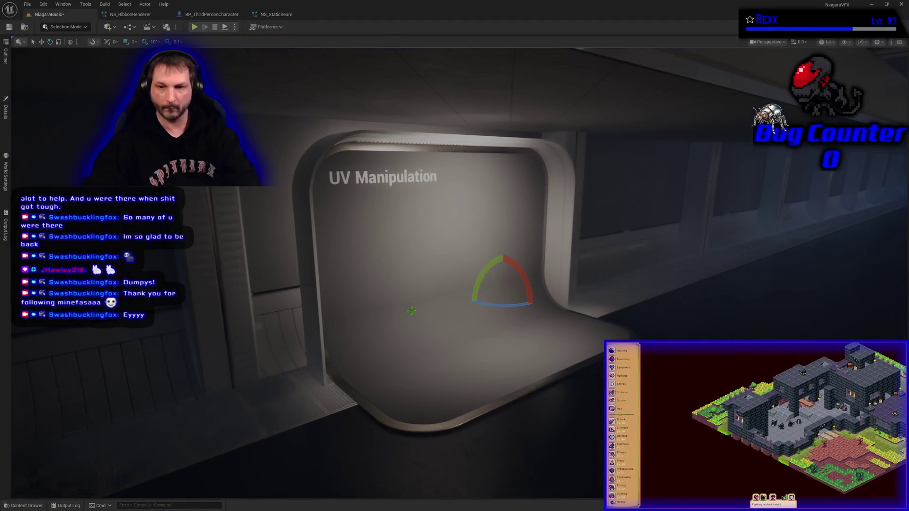
{"action": "mouse_move", "coordinate": [467, 305]}
{"action": "left_mouse_down"}
{"action": "mouse_move", "coordinate": [521, 306]}
{"action": "mouse_move", "coordinate": [529, 288]}
{"action": "left_mouse_up"}
{"action": "key", "text": "w"}
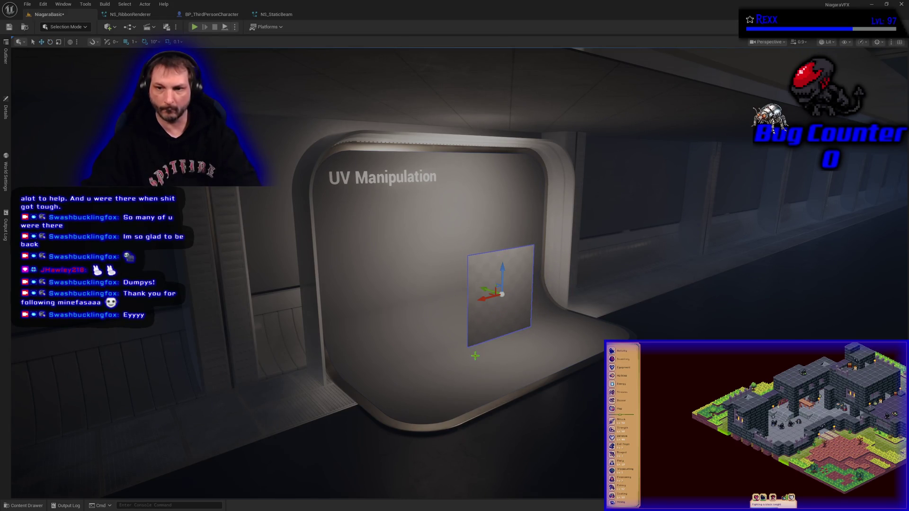
{"action": "key", "text": "f"}
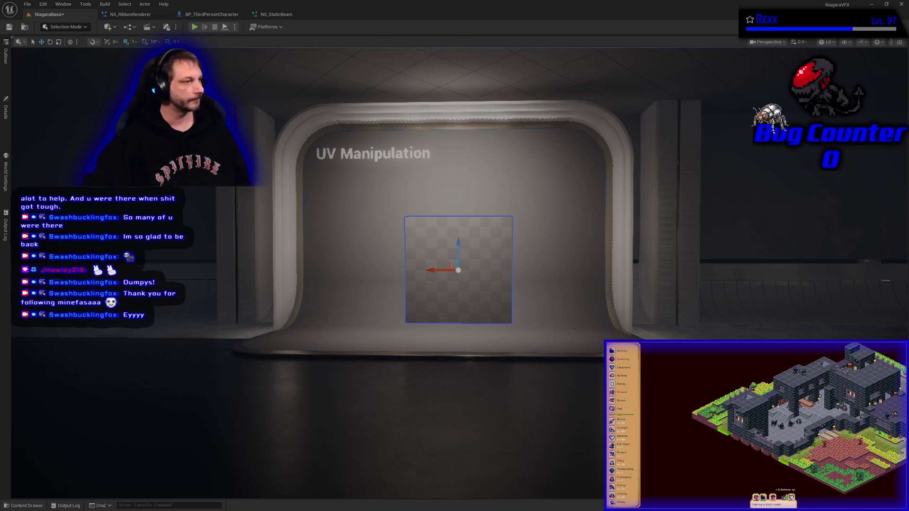
{"action": "left_click", "coordinate": [26, 506]}
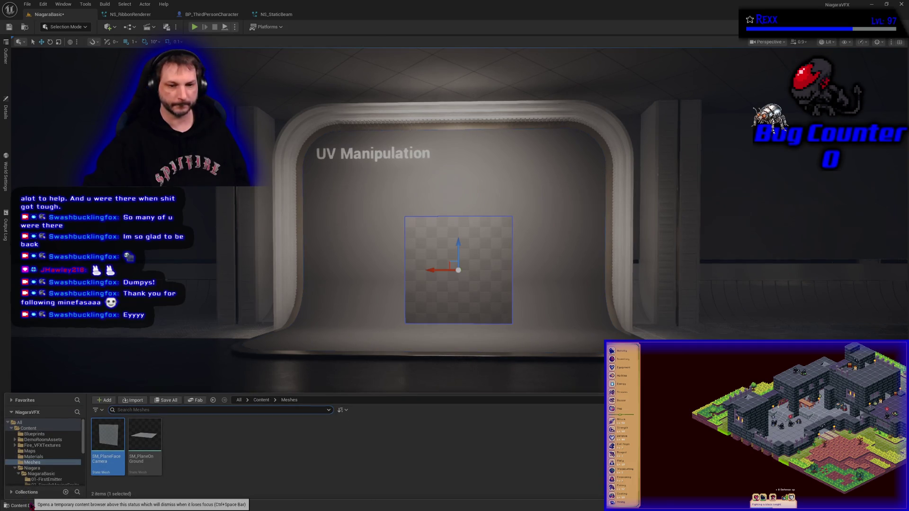
Create a folder named Examples inside the Niagara content folder and open it.
{"action": "left_click", "coordinate": [48, 470]}
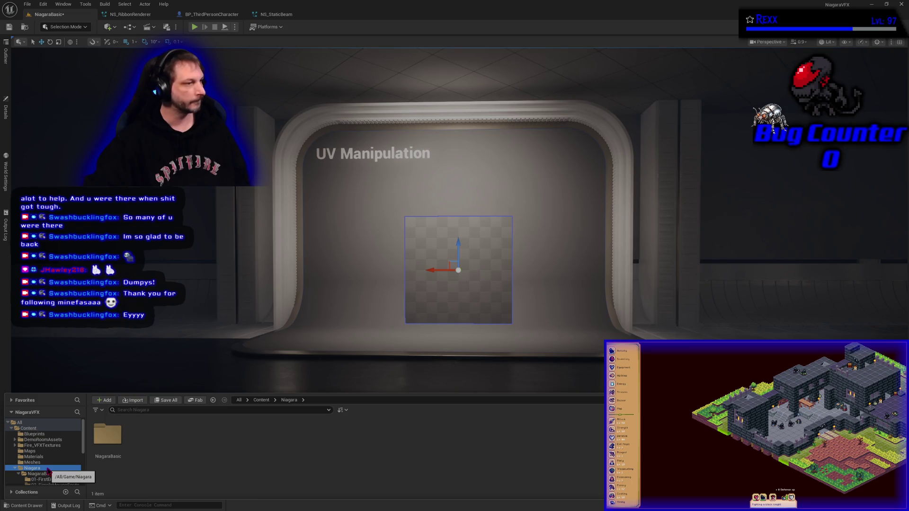
{"action": "right_click", "coordinate": [139, 458]}
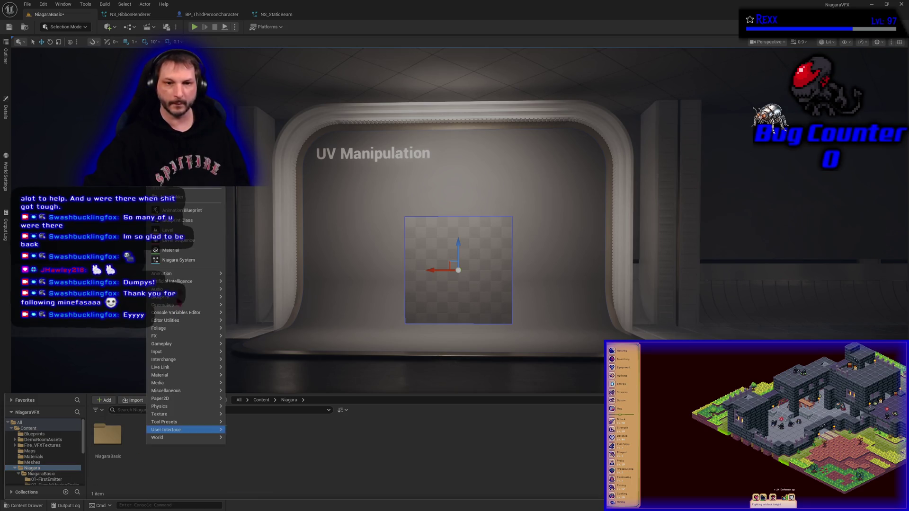
{"action": "left_click", "coordinate": [196, 197]}
{"action": "type", "text": "Exa"}
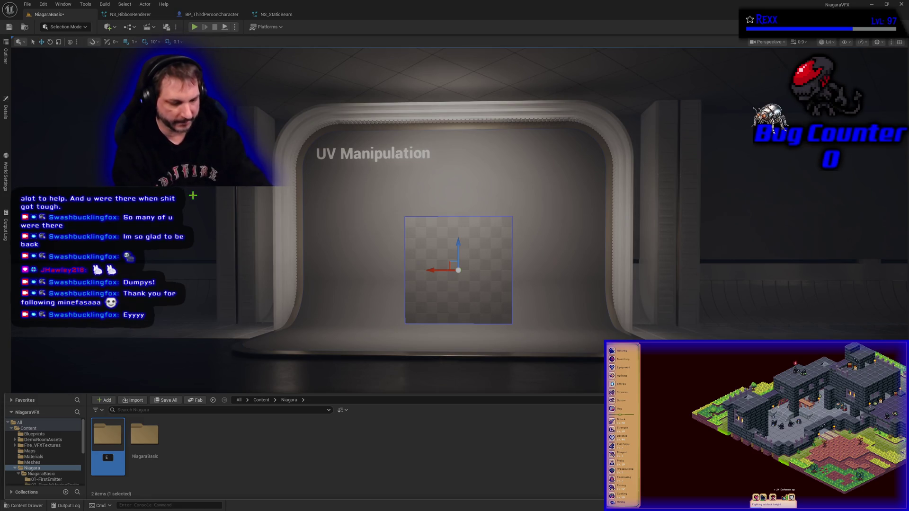
{"action": "type", "text": "mples"}
{"action": "key", "text": "Return"}
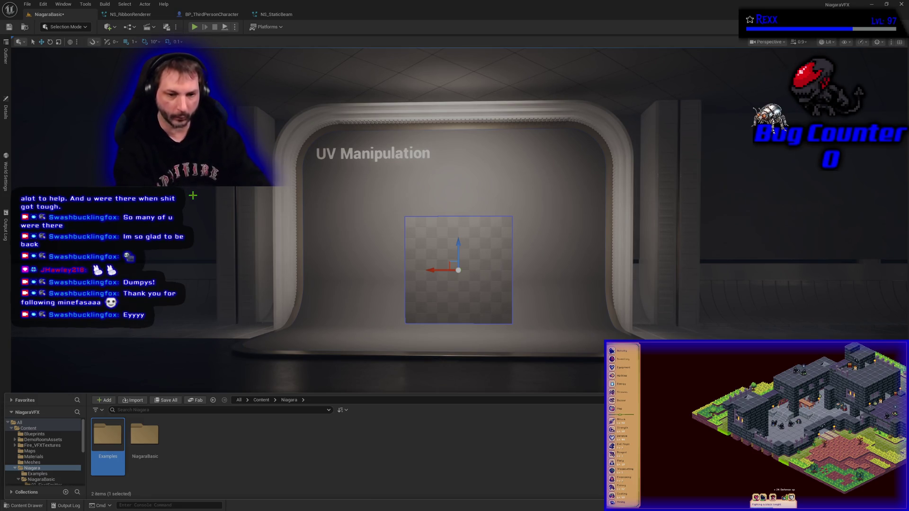
{"action": "key", "text": "Return"}
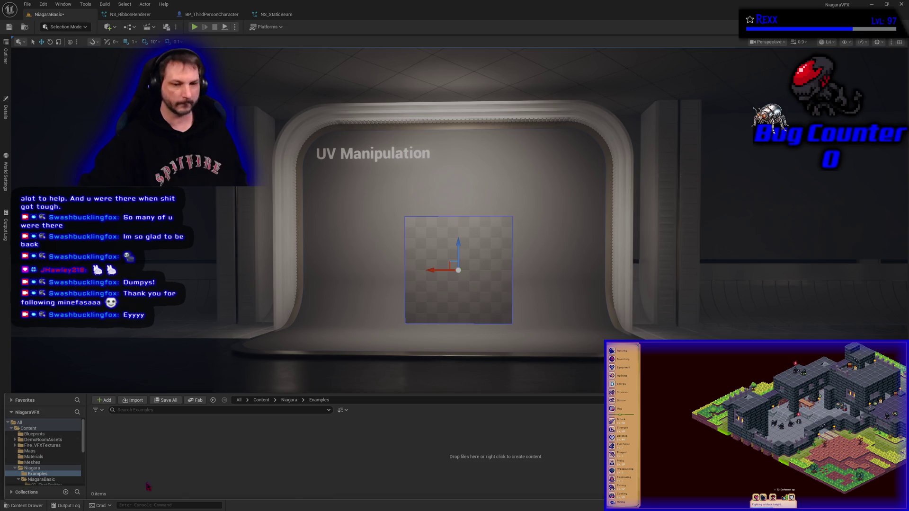
Add a new material named M_UVExample to the Examples folder.
{"action": "right_click", "coordinate": [230, 464]}
{"action": "left_click", "coordinate": [255, 268]}
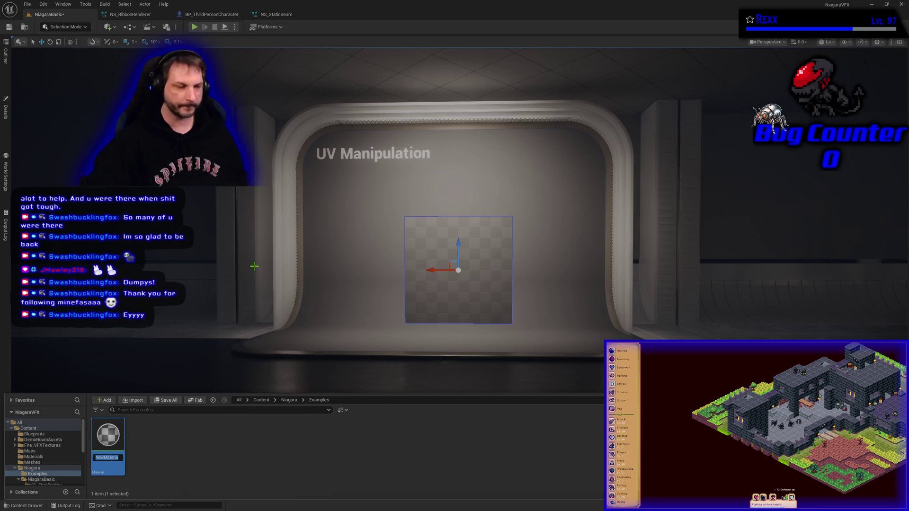
{"action": "type", "text": "M_"}
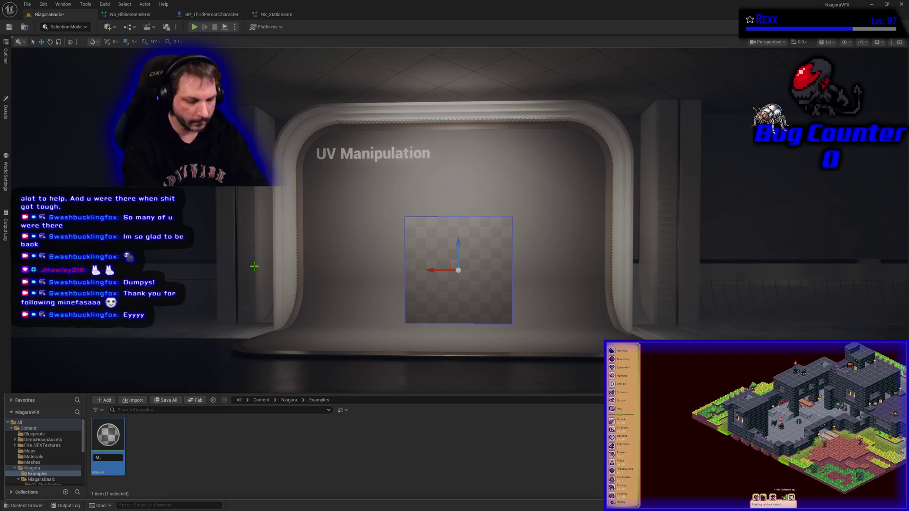
{"action": "type", "text": "UVExample"}
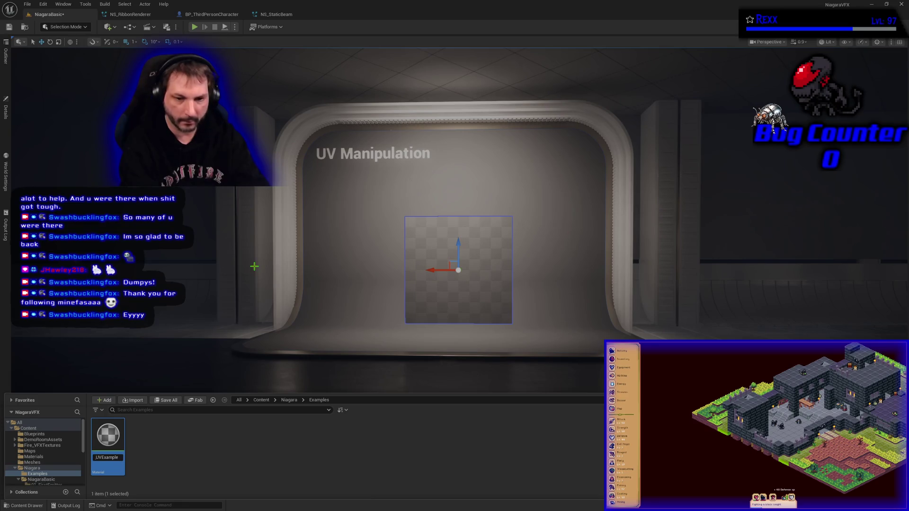
{"action": "key", "text": "Return"}
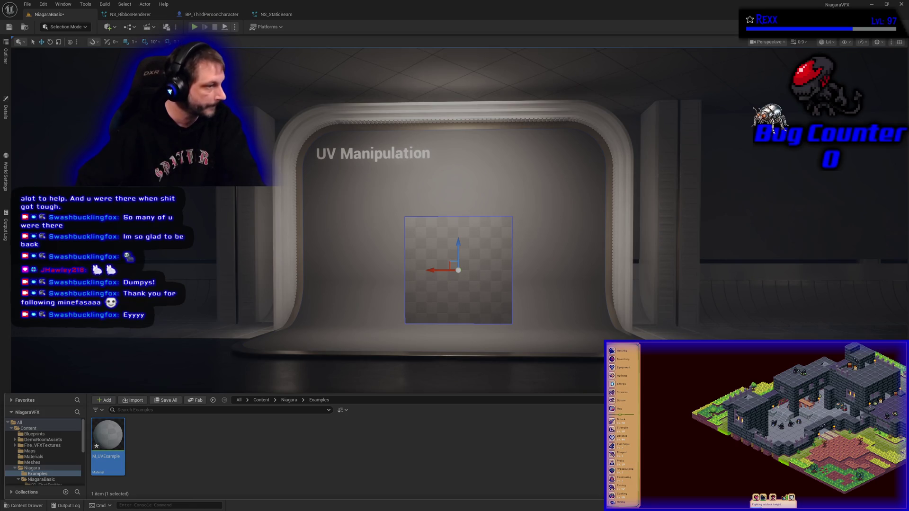
In M_UVExample's graph, add a Texture Sample node using the T_SimpleRing texture.
{"action": "double_click", "coordinate": [104, 438]}
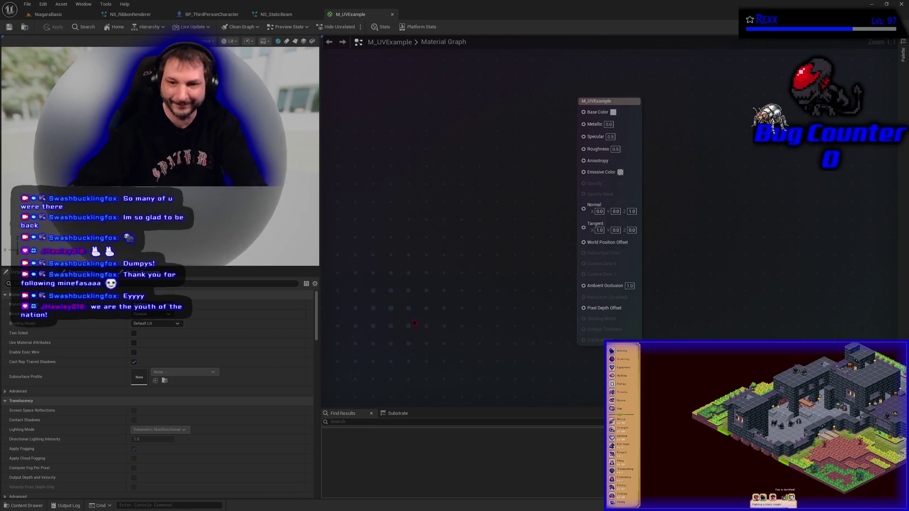
{"action": "left_click_drag", "start_coordinate": [456, 249], "coordinate": [609, 247]}
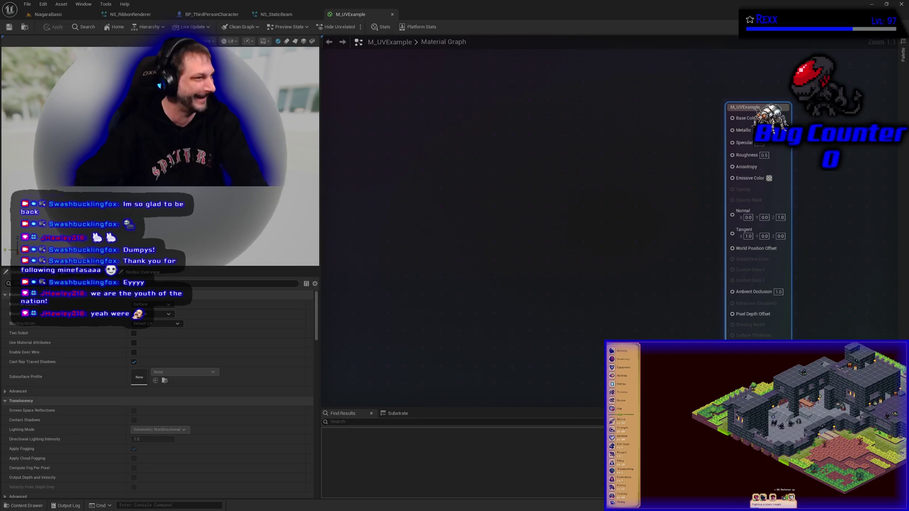
{"action": "left_click", "coordinate": [482, 201]}
{"action": "left_click_drag", "start_coordinate": [502, 203], "coordinate": [513, 175]}
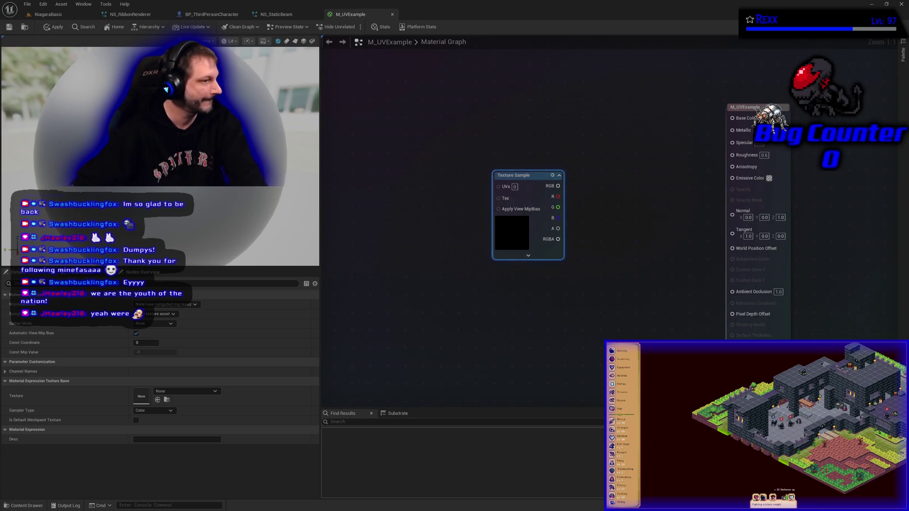
{"action": "left_click", "coordinate": [167, 396]}
{"action": "type", "text": "t"}
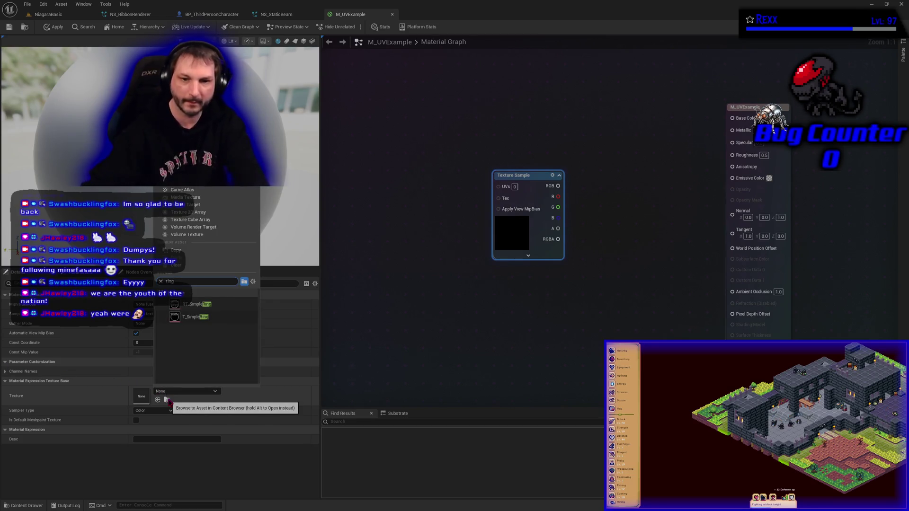
{"action": "left_click", "coordinate": [214, 318]}
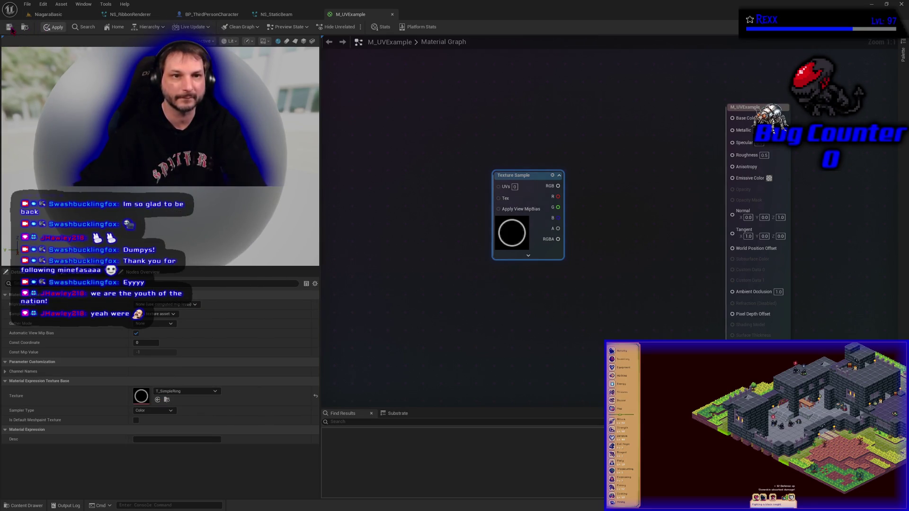
Wire the texture's RGB into Base Color, apply, and preview the material on a plane.
{"action": "left_click", "coordinate": [53, 27]}
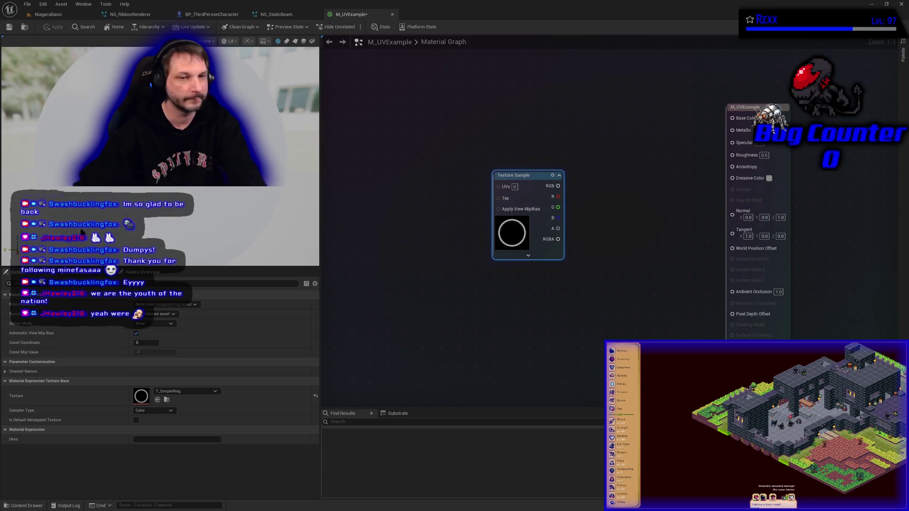
{"action": "mouse_move", "coordinate": [558, 186]}
{"action": "left_mouse_down"}
{"action": "mouse_move", "coordinate": [689, 151]}
{"action": "mouse_move", "coordinate": [733, 118]}
{"action": "left_mouse_up"}
{"action": "left_click", "coordinate": [53, 27]}
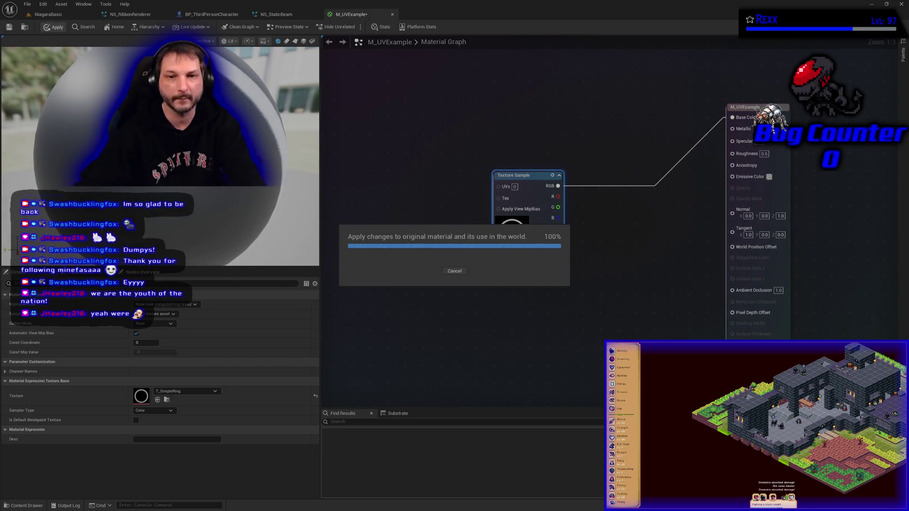
{"action": "left_click_drag", "start_coordinate": [270, 153], "coordinate": [71, 139]}
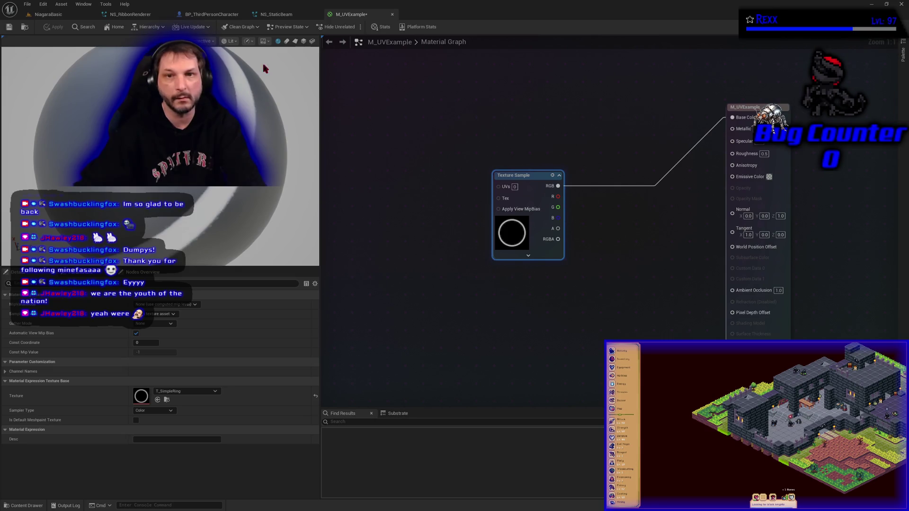
{"action": "left_click", "coordinate": [295, 41]}
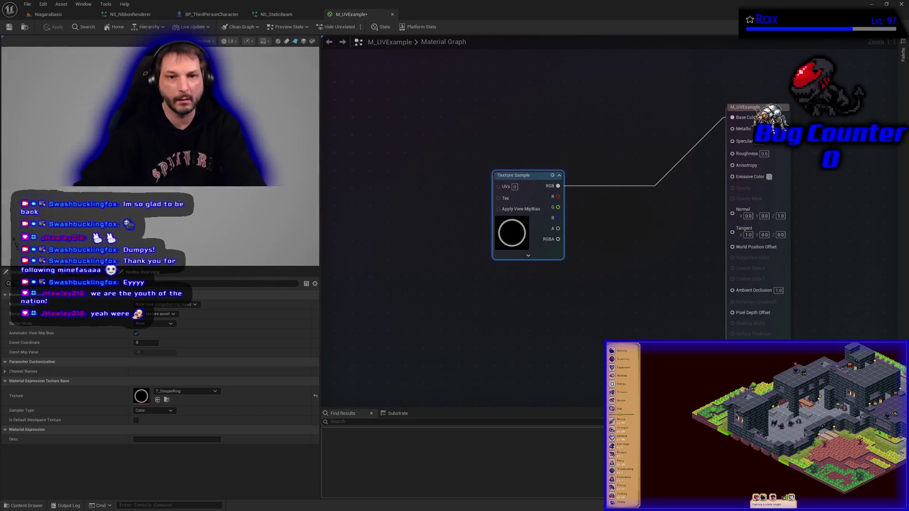
{"action": "mouse_move", "coordinate": [94, 142]}
{"action": "left_mouse_down"}
{"action": "mouse_move", "coordinate": [66, 142]}
{"action": "mouse_move", "coordinate": [67, 133]}
{"action": "left_mouse_up"}
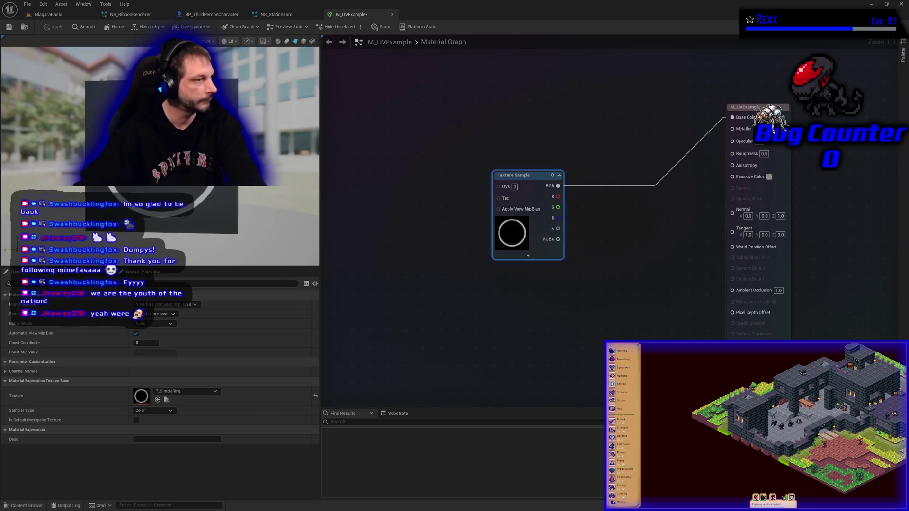
Add a TexCoord node and a Multiply node, moving TexCoord up beside the Multiply.
{"action": "left_click", "coordinate": [374, 256]}
{"action": "right_click", "coordinate": [374, 257]}
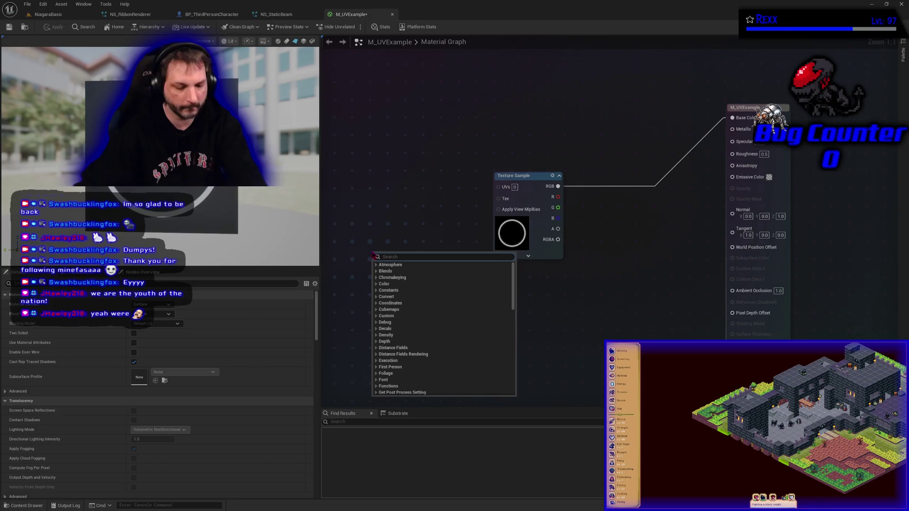
{"action": "type", "text": "textc"}
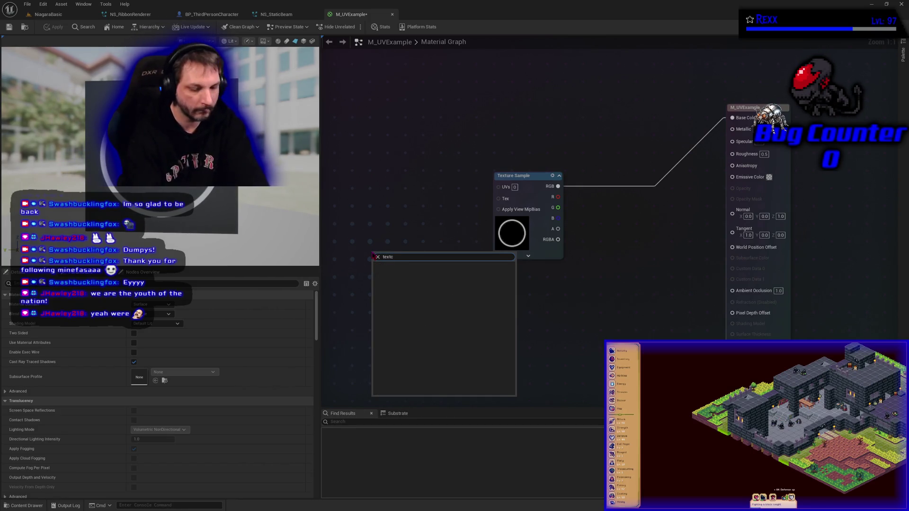
{"action": "key", "text": "BackSpace"}
{"action": "key", "text": "BackSpace"}
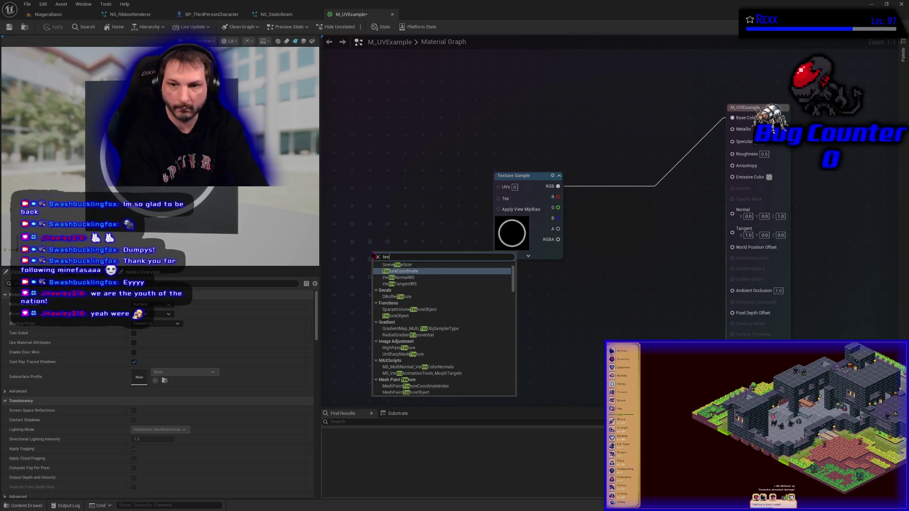
{"action": "key", "text": "Return"}
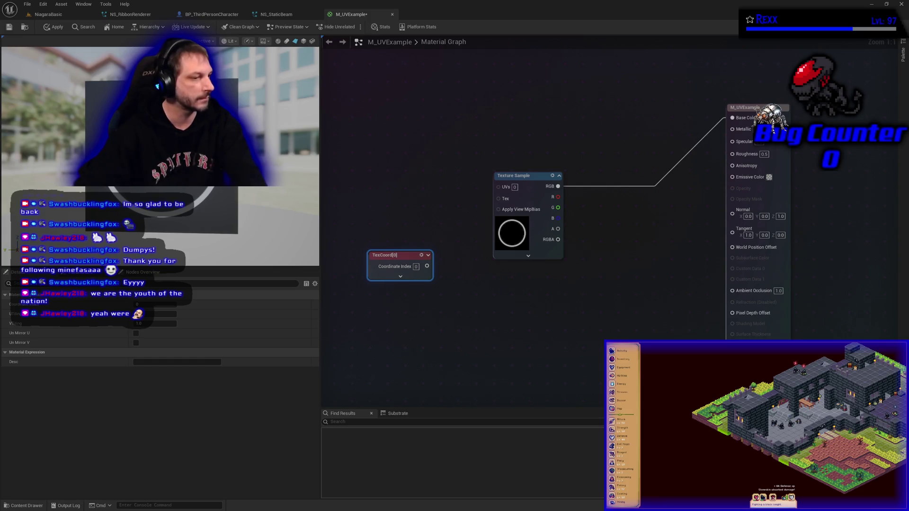
{"action": "left_click", "coordinate": [409, 164]}
{"action": "left_click", "coordinate": [414, 190]}
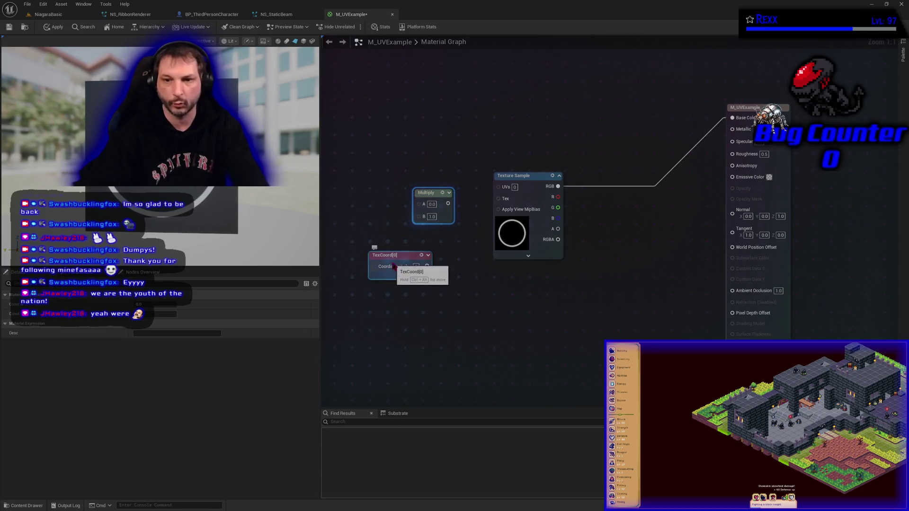
{"action": "left_click_drag", "start_coordinate": [395, 267], "coordinate": [344, 182]}
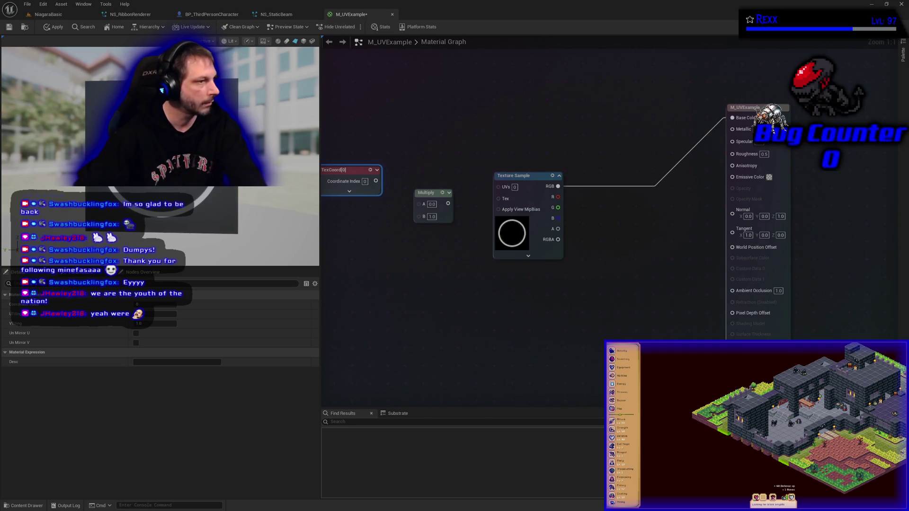
Add a scalar parameter named UVTile with default value 1.0 and apply the material.
{"action": "left_click", "coordinate": [373, 303]}
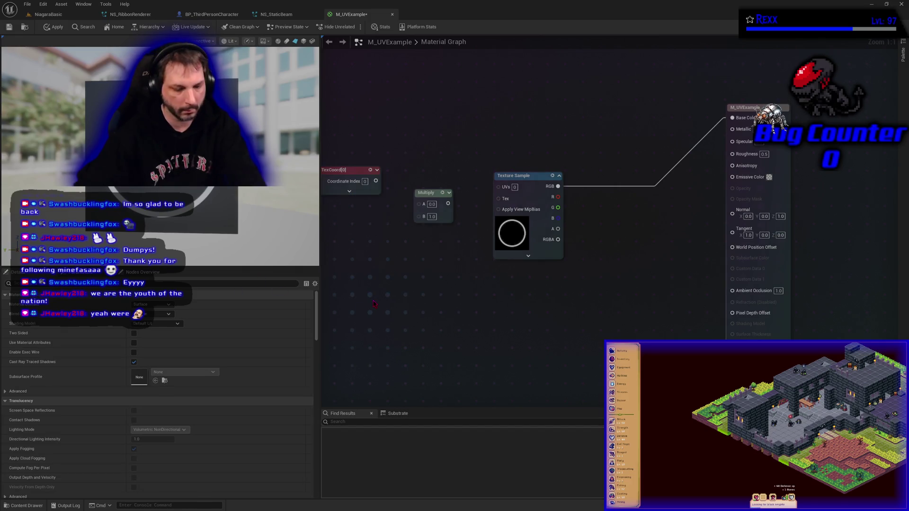
{"action": "left_click", "coordinate": [373, 304]}
{"action": "type", "text": "sssss"}
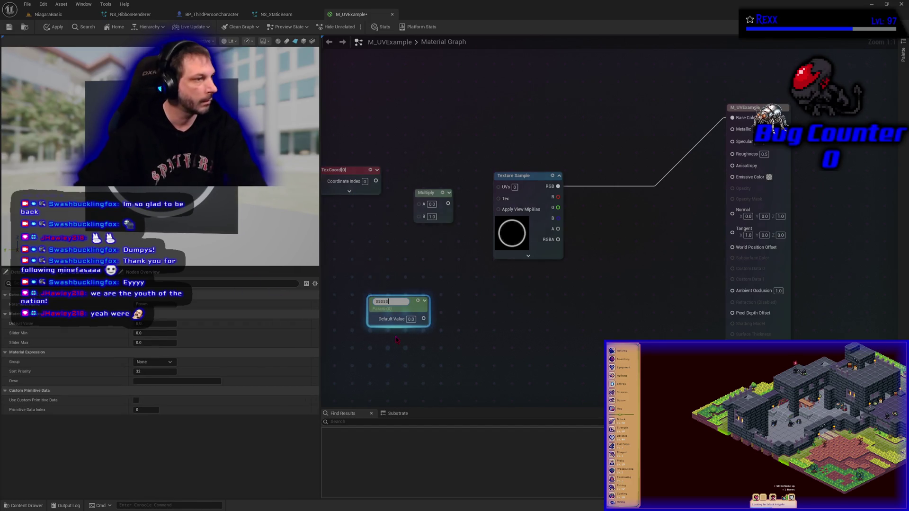
{"action": "key", "text": "BackSpace"}
{"action": "type", "text": "UVTile"}
{"action": "key", "text": "Return"}
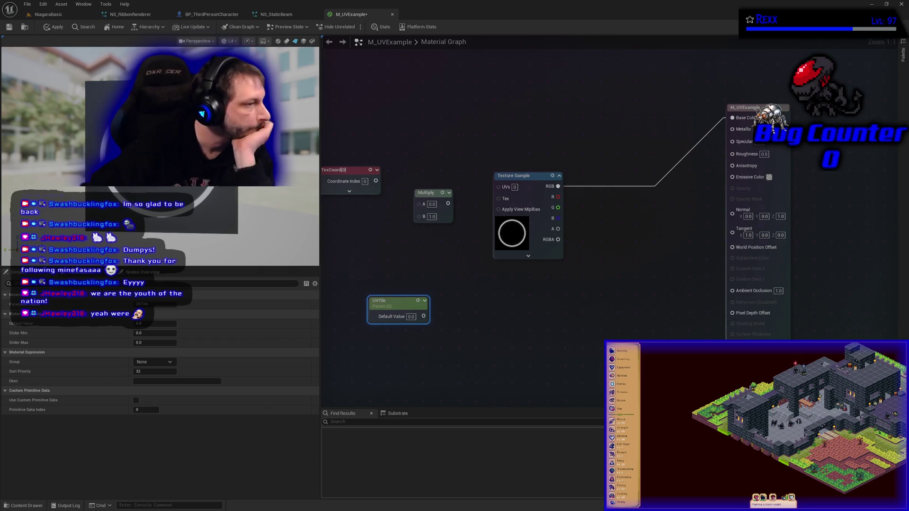
{"action": "left_click", "coordinate": [411, 317]}
{"action": "type", "text": "1"}
{"action": "key", "text": "Return"}
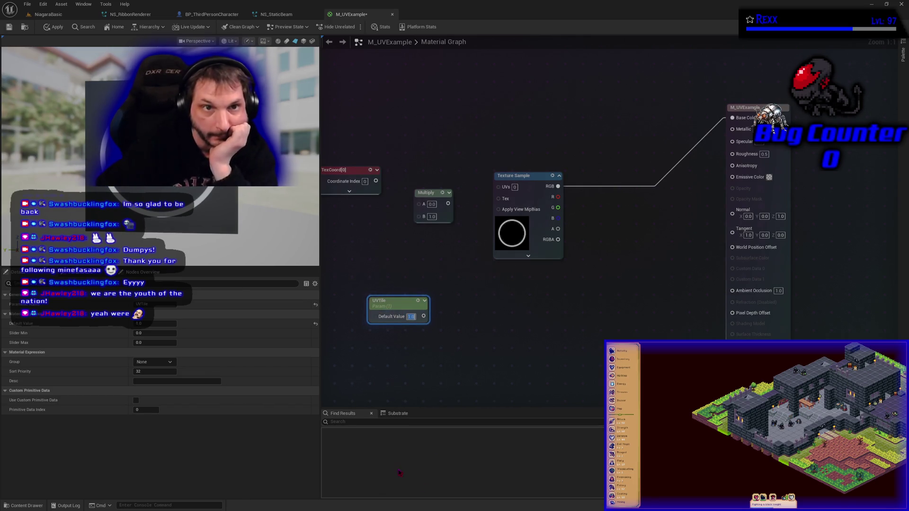
{"action": "left_click", "coordinate": [53, 27]}
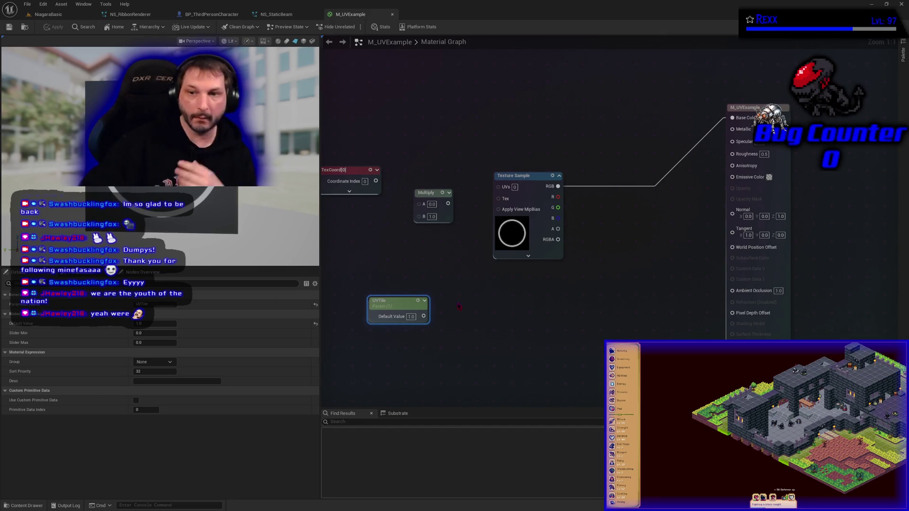
Multiply TexCoord by UVTile into the Texture Sample UVs, apply, and open the Content Drawer.
{"action": "left_click_drag", "start_coordinate": [376, 181], "coordinate": [419, 203]}
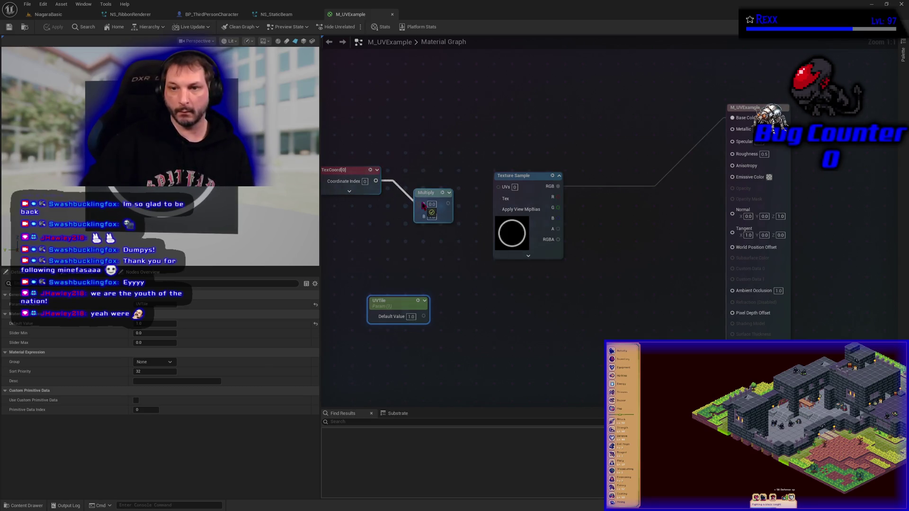
{"action": "mouse_move", "coordinate": [398, 303]}
{"action": "left_mouse_down"}
{"action": "mouse_move", "coordinate": [353, 224]}
{"action": "mouse_move", "coordinate": [385, 240]}
{"action": "mouse_move", "coordinate": [422, 218]}
{"action": "left_mouse_up"}
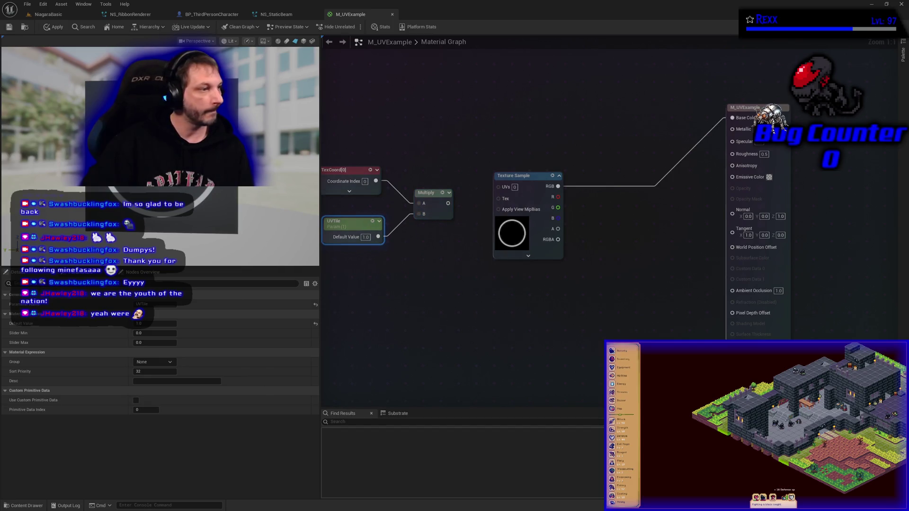
{"action": "mouse_move", "coordinate": [448, 203]}
{"action": "left_mouse_down"}
{"action": "mouse_move", "coordinate": [488, 189]}
{"action": "mouse_move", "coordinate": [505, 194]}
{"action": "left_mouse_up"}
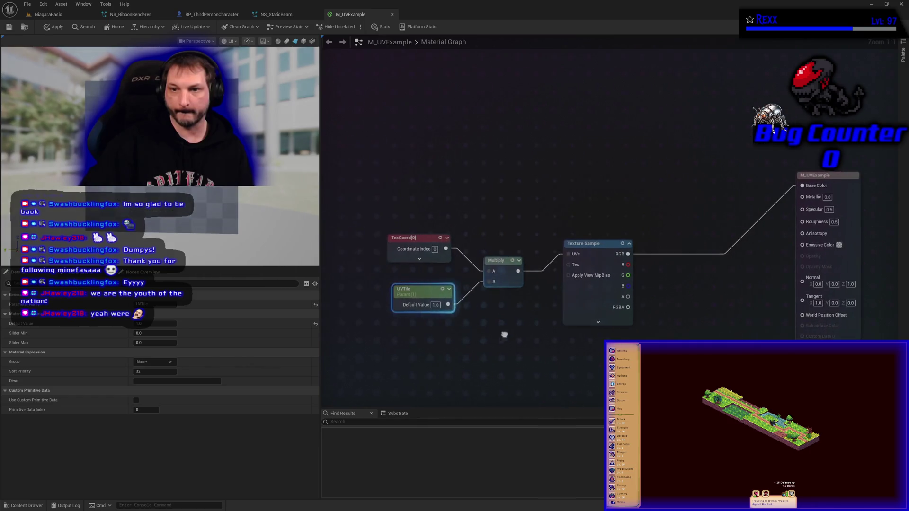
{"action": "left_click_drag", "start_coordinate": [501, 335], "coordinate": [386, 220]}
{"action": "left_click_drag", "start_coordinate": [496, 272], "coordinate": [496, 254]}
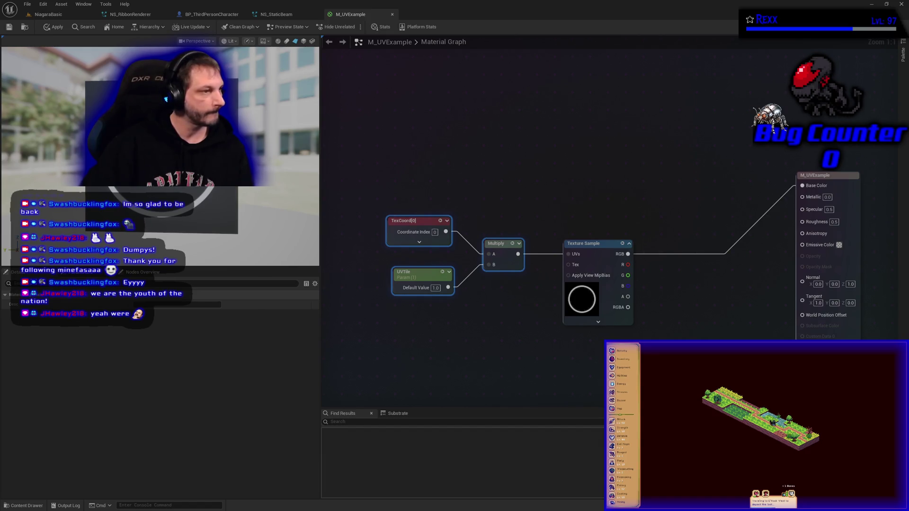
{"action": "left_click", "coordinate": [56, 27]}
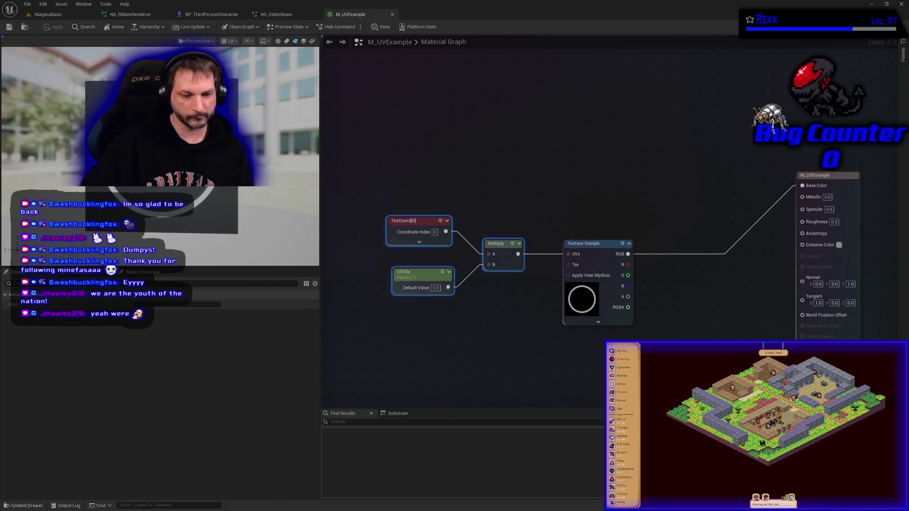
{"action": "left_click", "coordinate": [26, 505]}
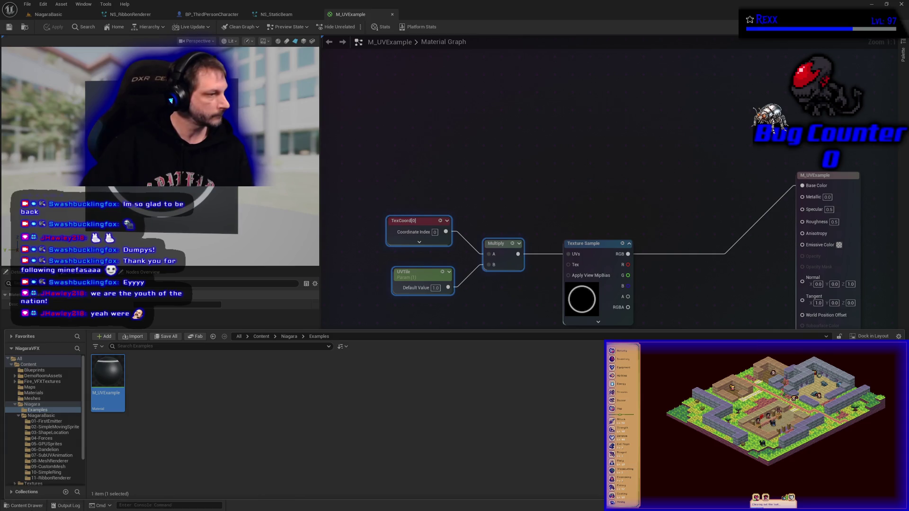
Create a material instance from M_UVExample and open it in its editor.
{"action": "right_click", "coordinate": [107, 393]}
{"action": "left_click", "coordinate": [142, 199]}
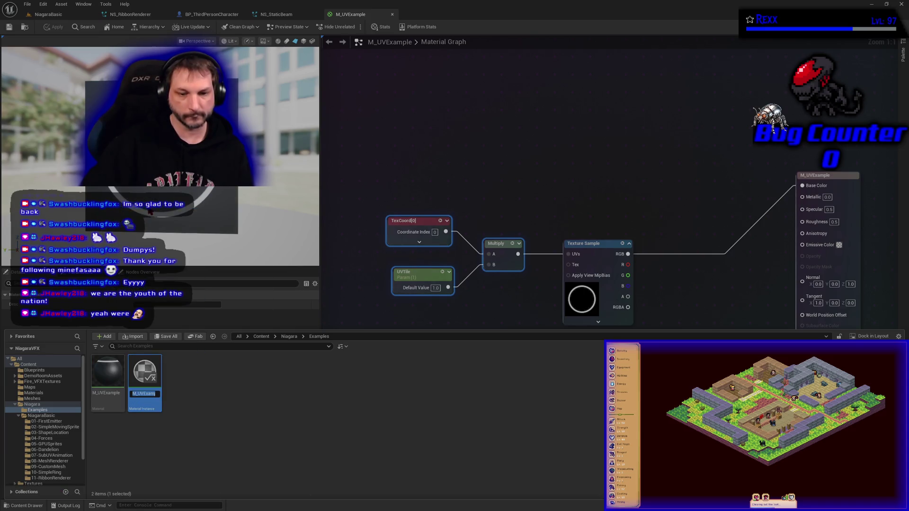
{"action": "type", "text": "MI"}
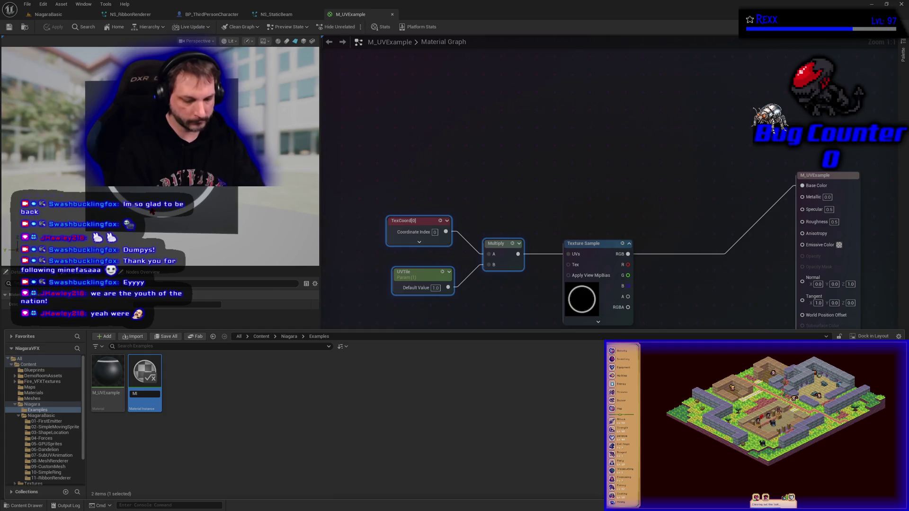
{"action": "type", "text": "_UCExample"}
{"action": "key", "text": "Return"}
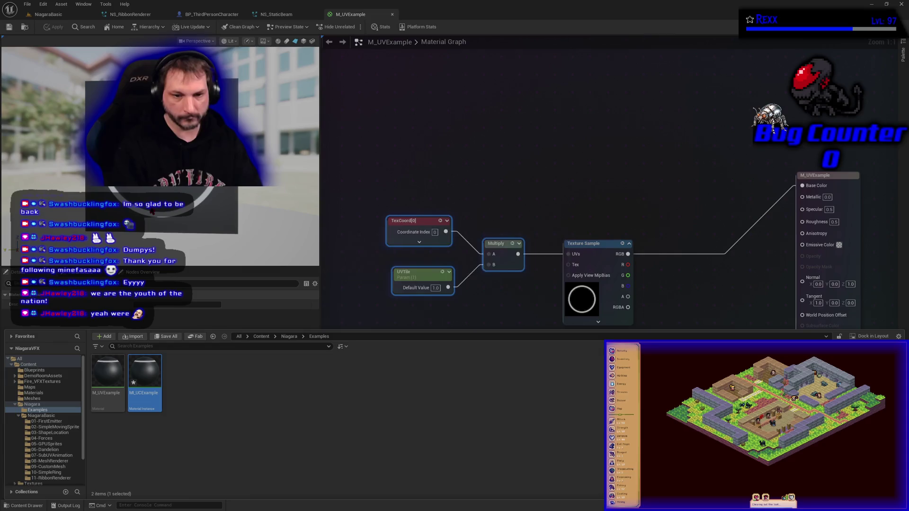
{"action": "double_click", "coordinate": [145, 374]}
Correct the instance name to MI_UVExample, then return to the UV Manipulation level.
{"action": "left_click", "coordinate": [41, 505]}
{"action": "key", "text": "F2"}
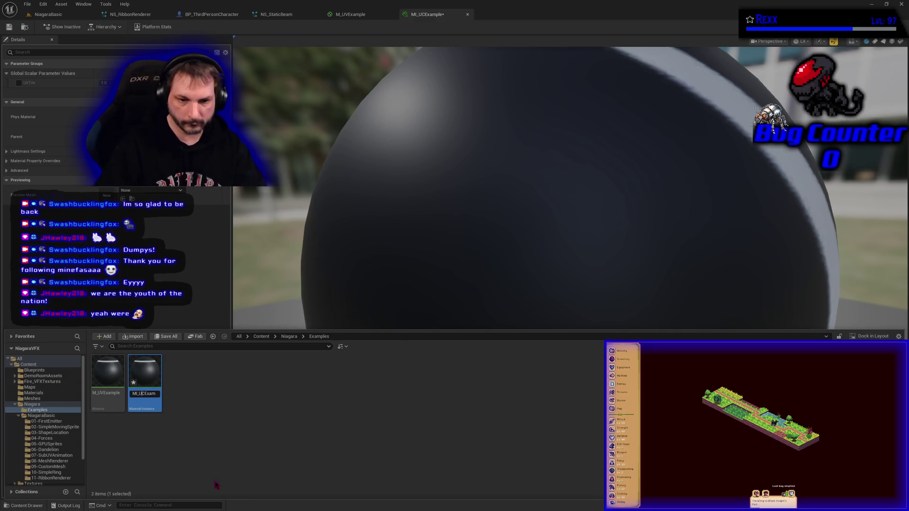
{"action": "key", "text": "BackSpace"}
{"action": "type", "text": "V"}
{"action": "key", "text": "Return"}
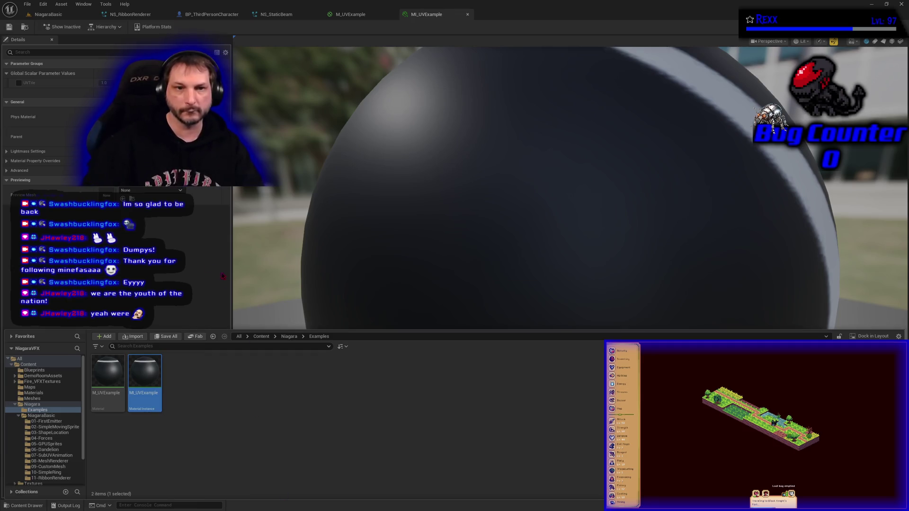
{"action": "left_click", "coordinate": [199, 266]}
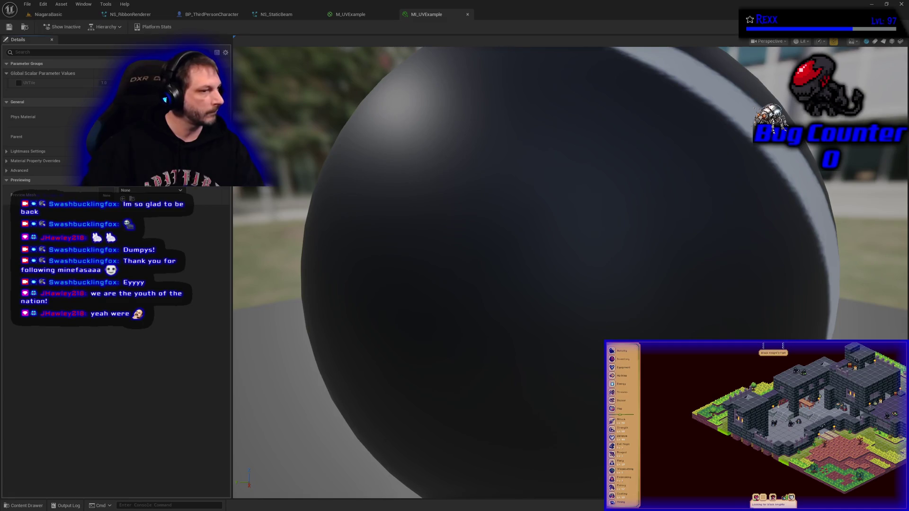
{"action": "left_click", "coordinate": [63, 14]}
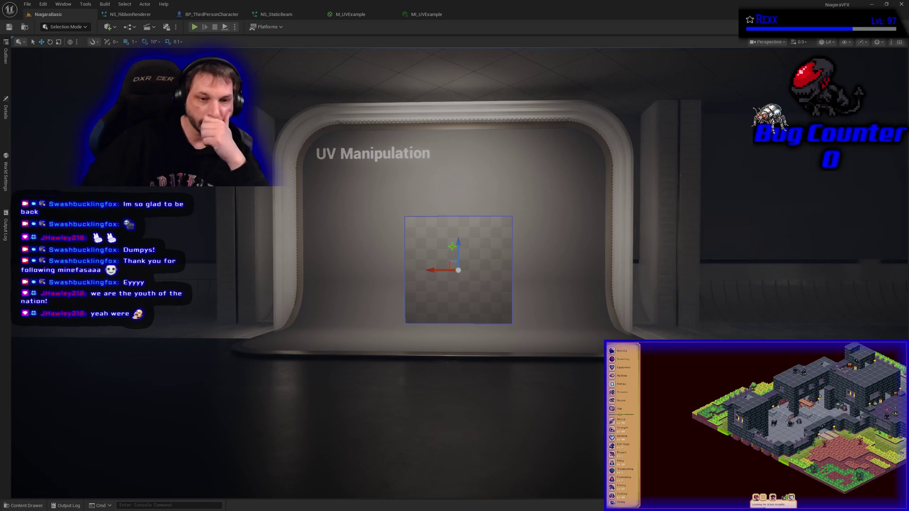
Assign MI_UVExample to the selected plane's material slot.
{"action": "left_click", "coordinate": [6, 110]}
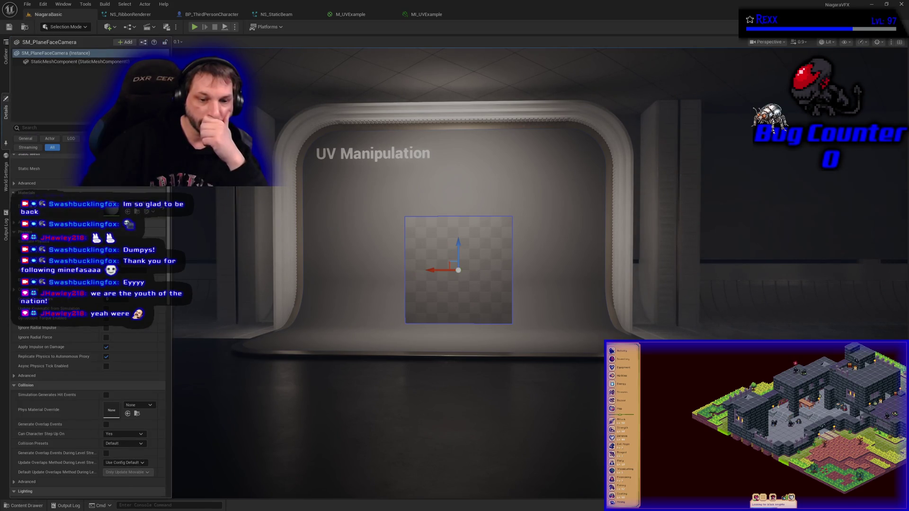
{"action": "left_click", "coordinate": [35, 505]}
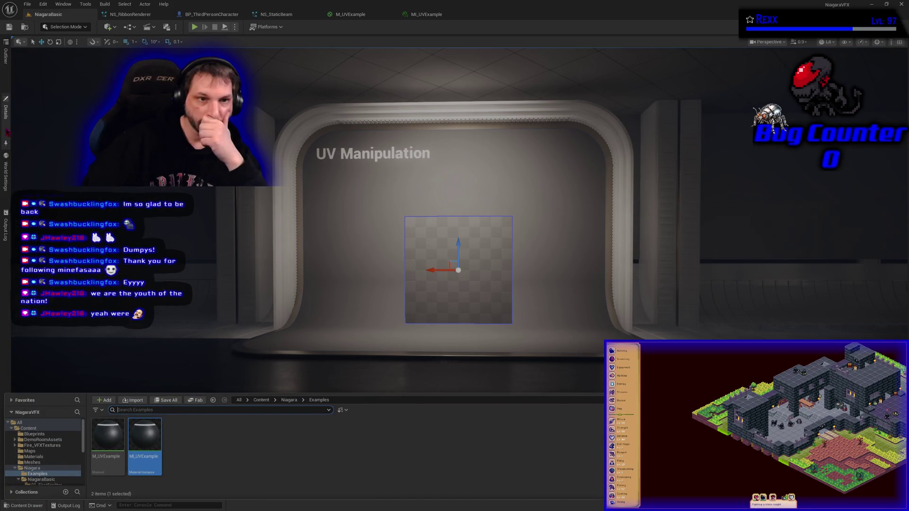
{"action": "left_click", "coordinate": [5, 110]}
{"action": "left_click", "coordinate": [127, 211]}
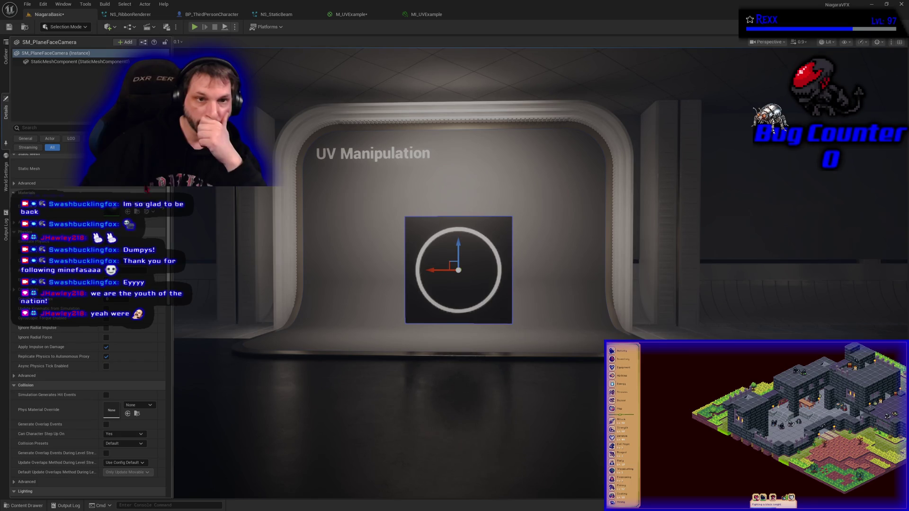
Save all modified assets and move the camera closer to the plane.
{"action": "left_click", "coordinate": [27, 4]}
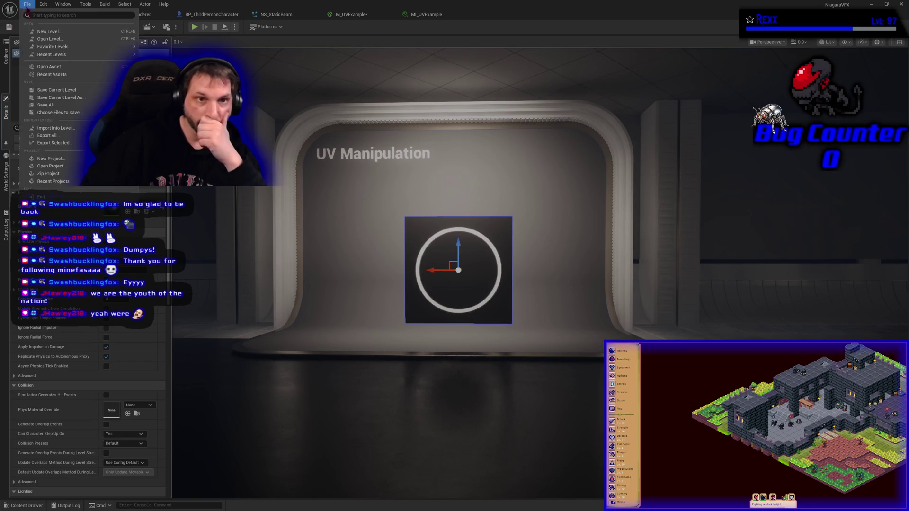
{"action": "left_click", "coordinate": [55, 106]}
{"action": "scroll", "coordinate": [443, 379], "scroll_direction": "up", "scroll_amount": 5}
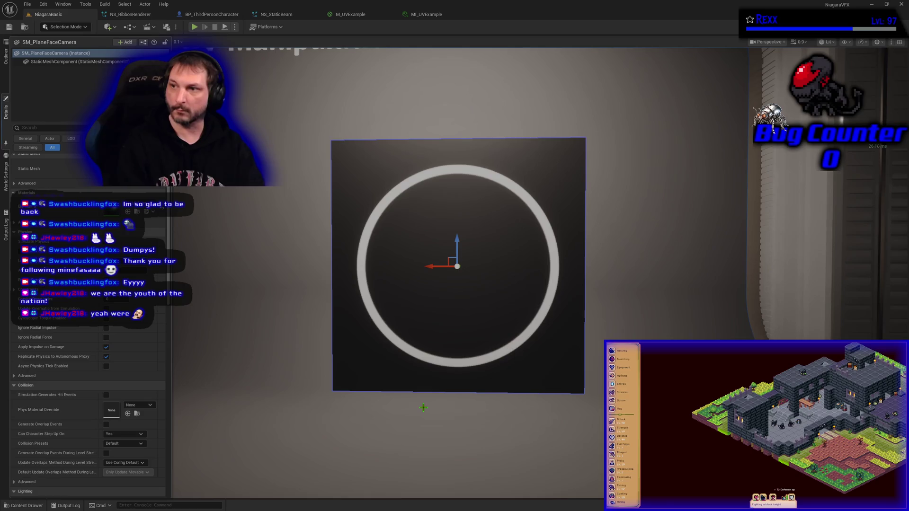
{"action": "left_click", "coordinate": [632, 311]}
{"action": "mouse_move", "coordinate": [638, 309]}
{"action": "left_mouse_down"}
{"action": "mouse_move", "coordinate": [592, 265]}
{"action": "mouse_move", "coordinate": [651, 308]}
{"action": "left_mouse_up"}
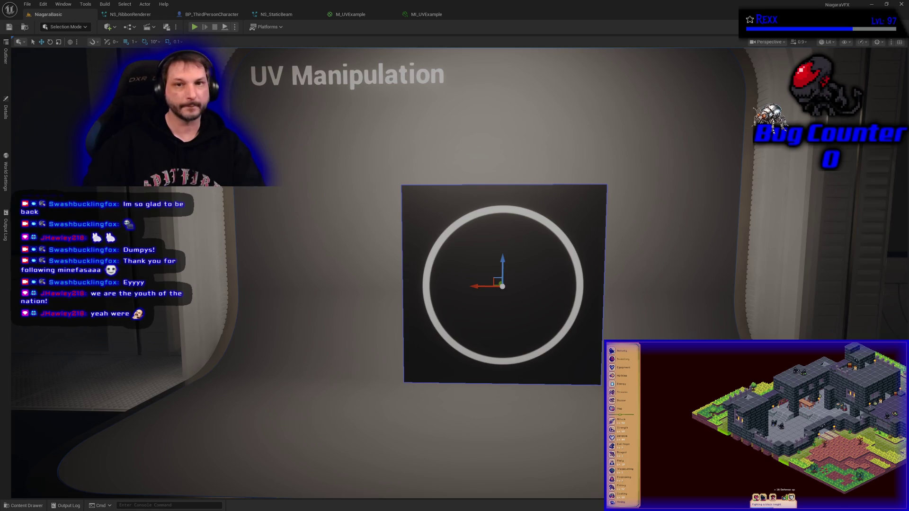
Pull the MI_UVExample editor into a floating window and enlarge it.
{"action": "mouse_move", "coordinate": [426, 14]}
{"action": "left_mouse_down"}
{"action": "mouse_move", "coordinate": [289, 148]}
{"action": "mouse_move", "coordinate": [381, 156]}
{"action": "mouse_move", "coordinate": [452, 145]}
{"action": "mouse_move", "coordinate": [441, 142]}
{"action": "left_mouse_up"}
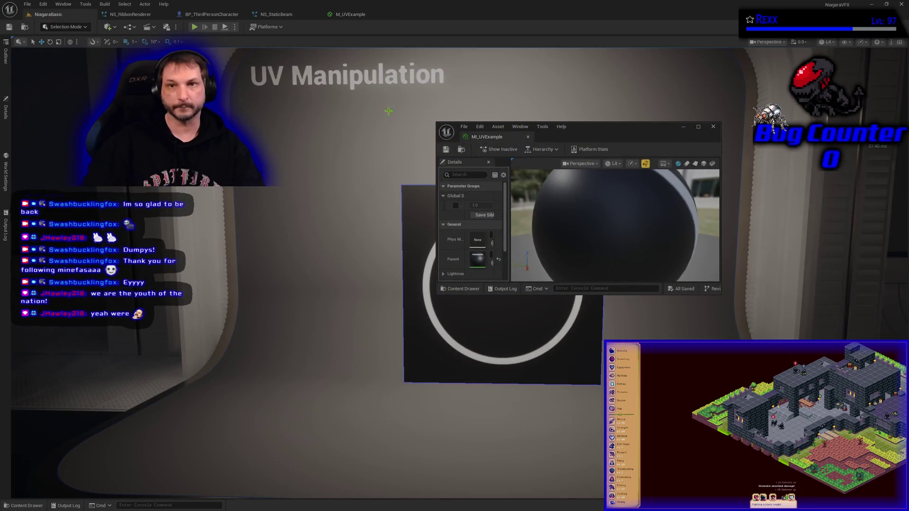
{"action": "left_click_drag", "start_coordinate": [621, 125], "coordinate": [727, 84]}
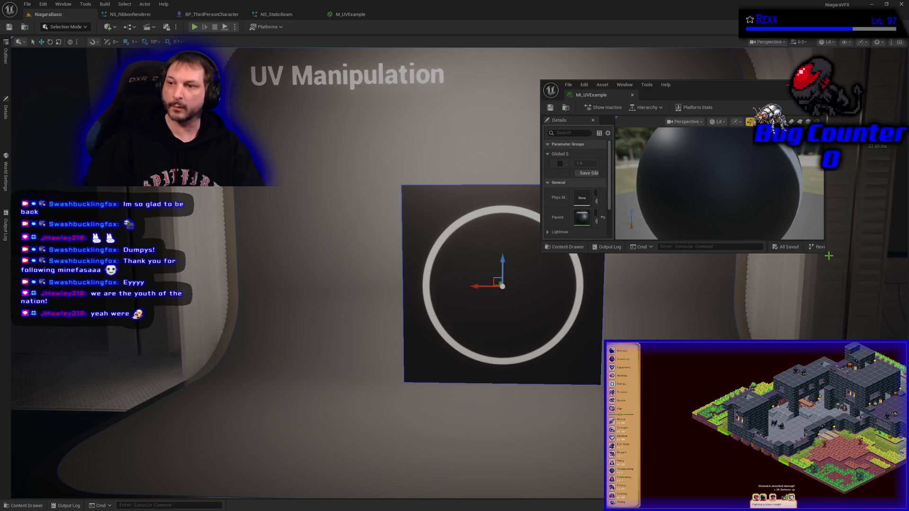
{"action": "left_click_drag", "start_coordinate": [828, 256], "coordinate": [883, 422]}
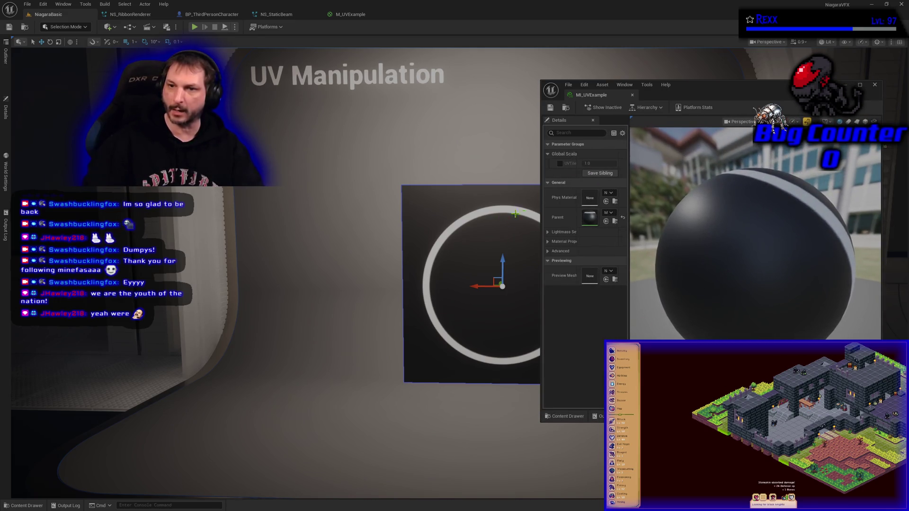
{"action": "mouse_move", "coordinate": [536, 178]}
{"action": "left_mouse_down"}
{"action": "mouse_move", "coordinate": [505, 178]}
{"action": "mouse_move", "coordinate": [555, 176]}
{"action": "left_mouse_up"}
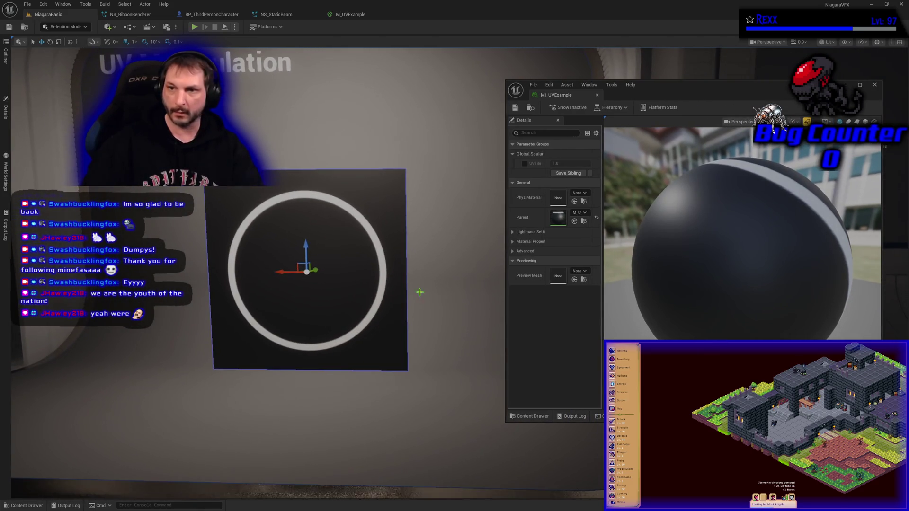
Test overriding UVTile to tile the circles, reset it to 1.0, and dock the editor beside M_UVExample.
{"action": "left_click", "coordinate": [525, 164]}
{"action": "mouse_move", "coordinate": [556, 163]}
{"action": "left_mouse_down"}
{"action": "mouse_move", "coordinate": [611, 163]}
{"action": "mouse_move", "coordinate": [564, 163]}
{"action": "left_mouse_up"}
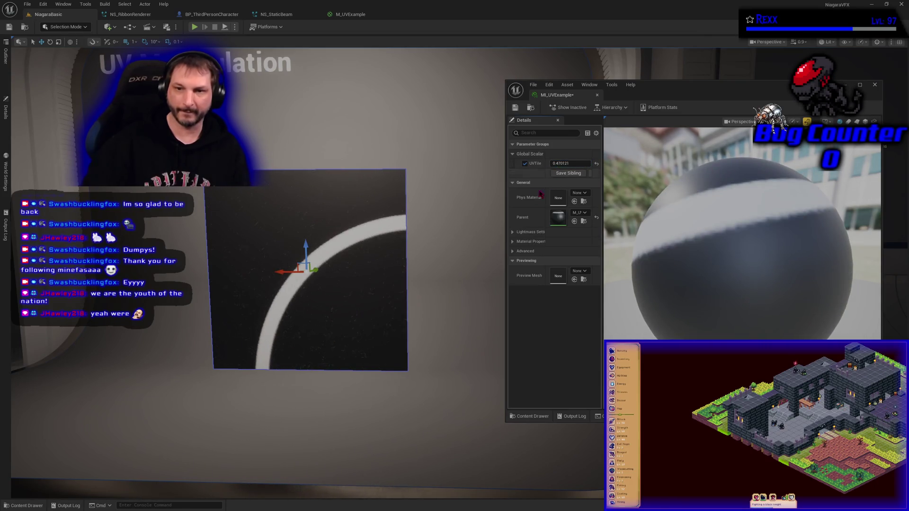
{"action": "left_click", "coordinate": [597, 164]}
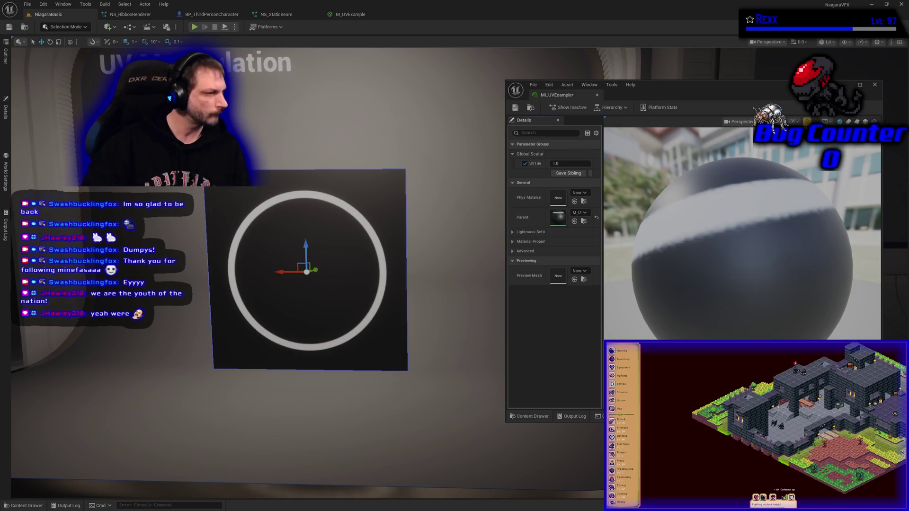
{"action": "left_click", "coordinate": [351, 14]}
{"action": "mouse_move", "coordinate": [558, 93]}
{"action": "left_mouse_down"}
{"action": "mouse_move", "coordinate": [527, 11]}
{"action": "mouse_move", "coordinate": [428, 15]}
{"action": "left_mouse_up"}
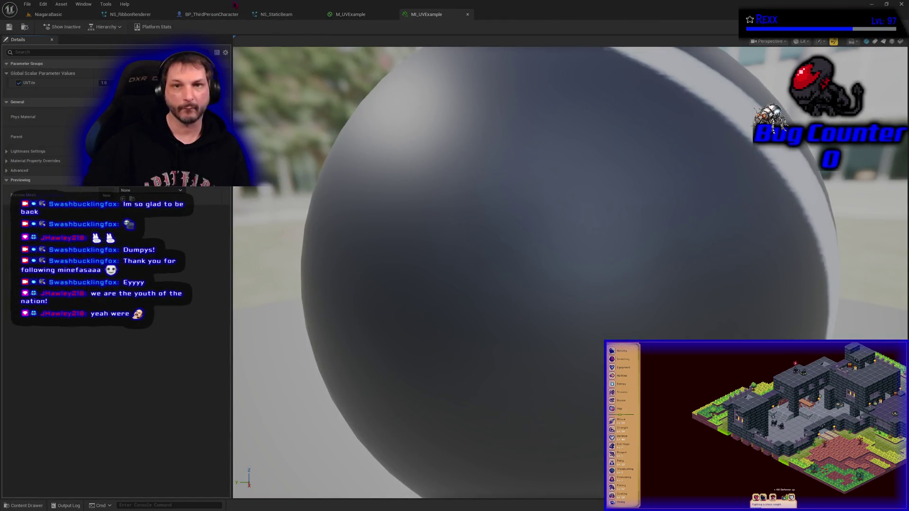
Paste a copy of TexCoord[0] in M_UVExample and place an Add node beside it.
{"action": "left_click", "coordinate": [351, 15]}
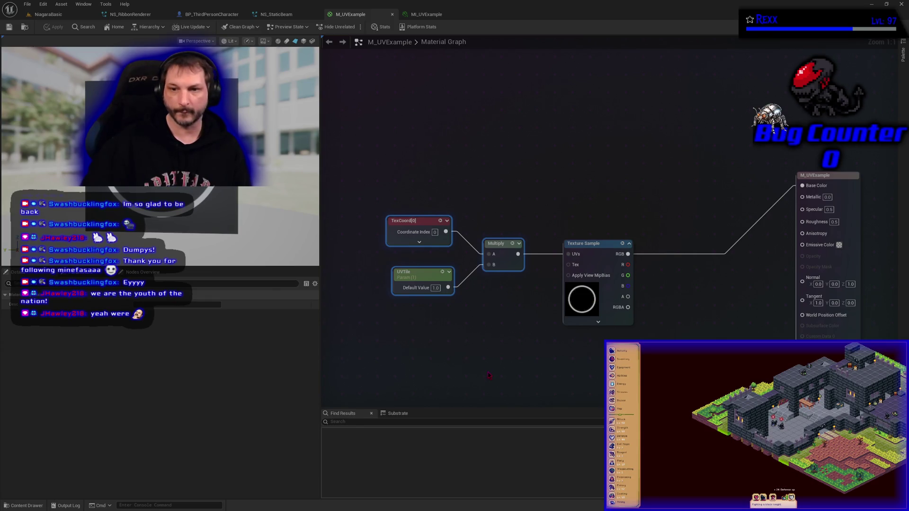
{"action": "left_click_drag", "start_coordinate": [374, 194], "coordinate": [412, 227]}
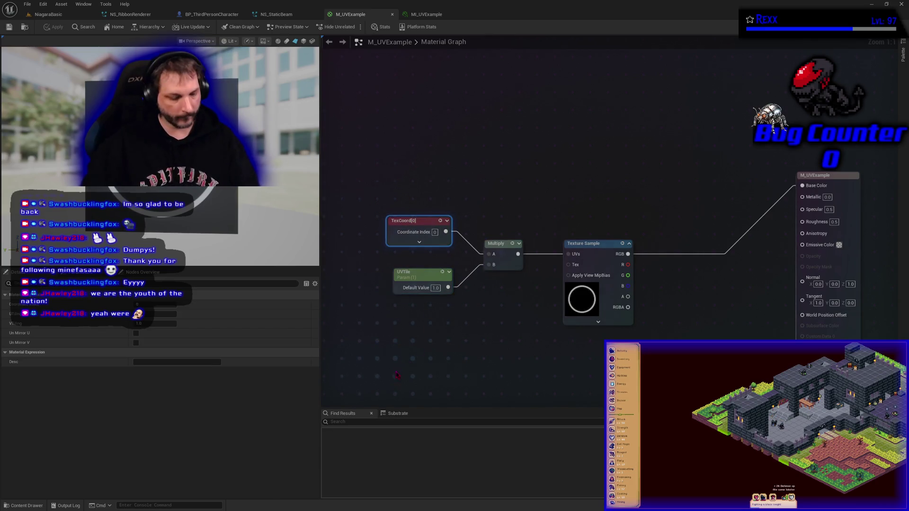
{"action": "key", "text": "ctrl+c"}
{"action": "key", "text": "ctrl+v"}
{"action": "left_click", "coordinate": [488, 362]}
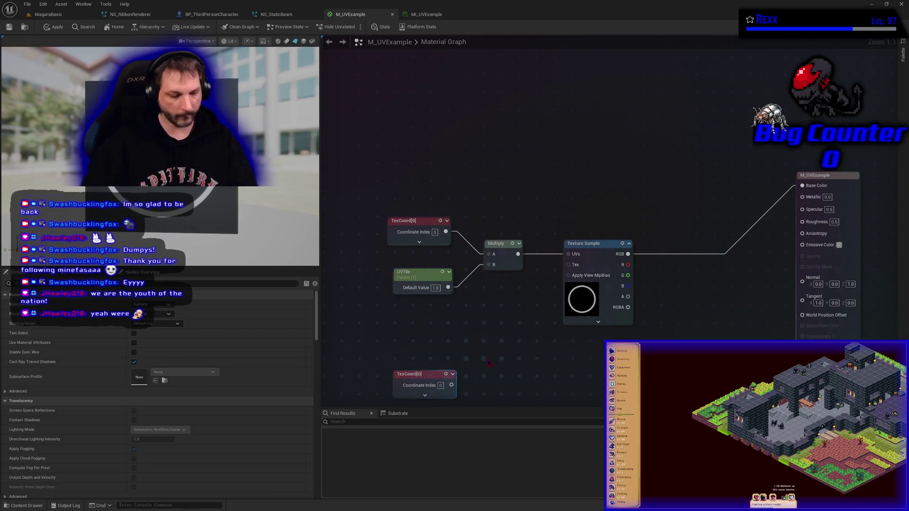
{"action": "left_click", "coordinate": [488, 362]}
{"action": "left_click", "coordinate": [556, 377]}
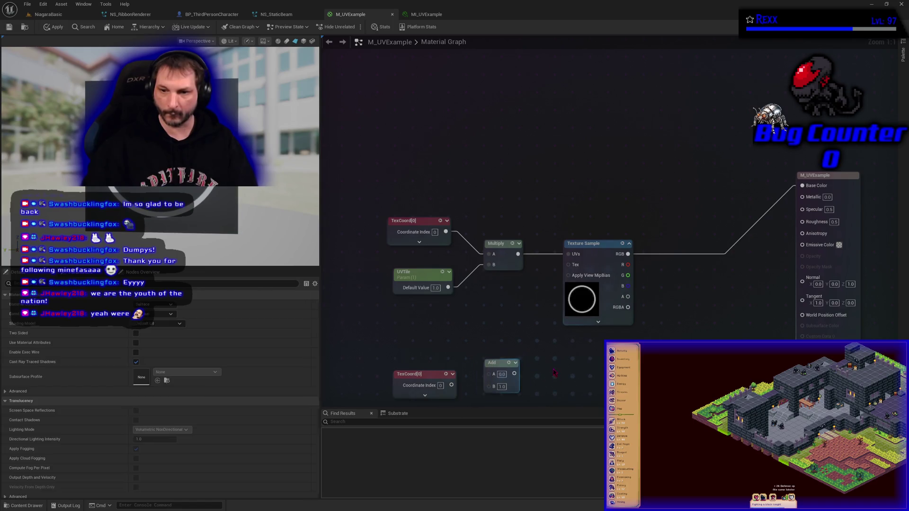
{"action": "left_click_drag", "start_coordinate": [549, 389], "coordinate": [562, 292]}
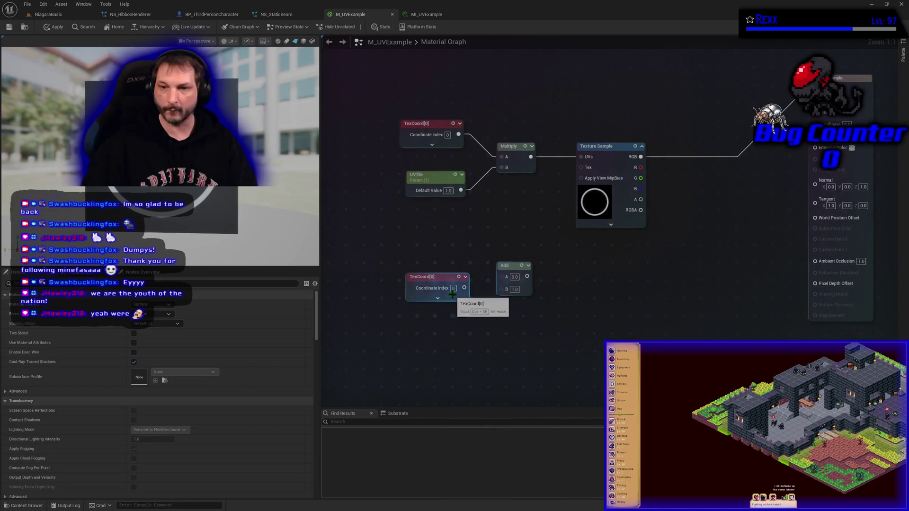
{"action": "mouse_move", "coordinate": [458, 283]}
{"action": "left_mouse_down"}
{"action": "mouse_move", "coordinate": [487, 278]}
{"action": "mouse_move", "coordinate": [463, 273]}
{"action": "mouse_move", "coordinate": [502, 276]}
{"action": "left_mouse_up"}
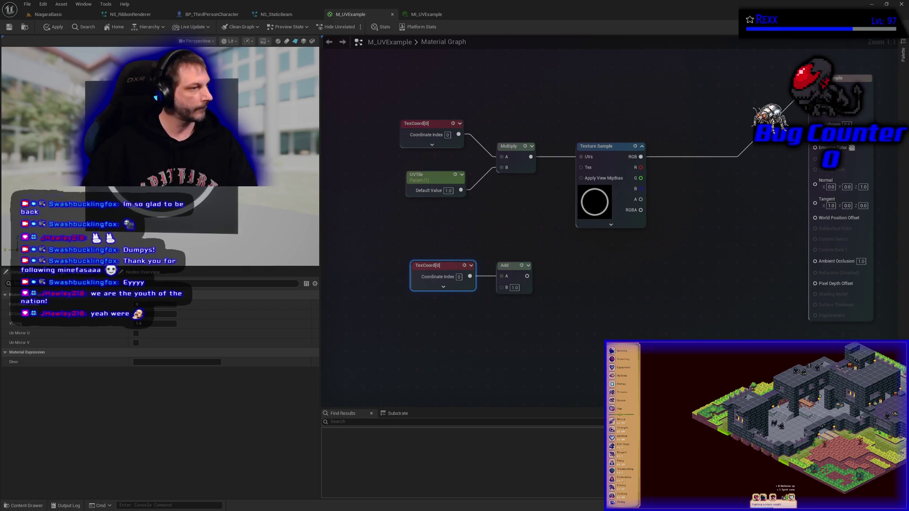
{"action": "left_click", "coordinate": [497, 352]}
Create scalar parameters U Offset and V Offset, stacked one under the other.
{"action": "left_click", "coordinate": [441, 337]}
{"action": "type", "text": "sssss"}
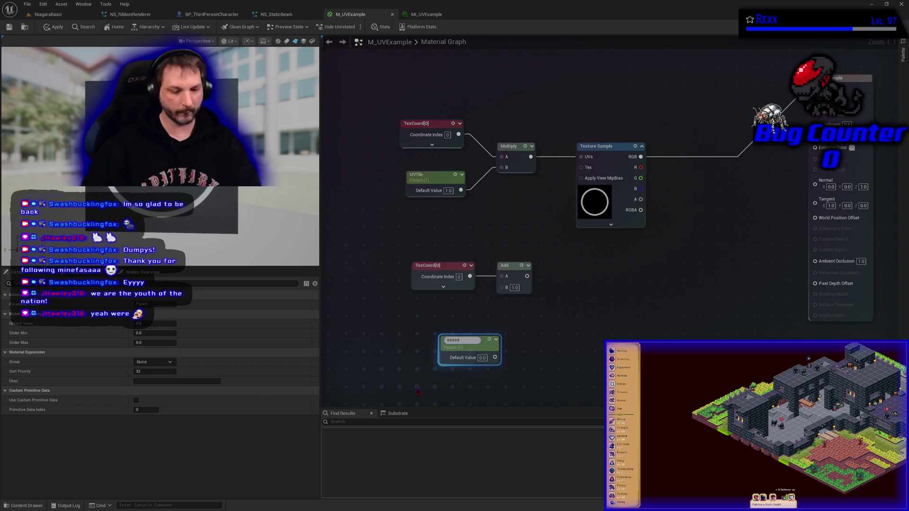
{"action": "key", "text": "BackSpace"}
{"action": "key", "text": "BackSpace"}
{"action": "key", "text": "BackSpace"}
{"action": "type", "text": "UOet"}
{"action": "key", "text": "Return"}
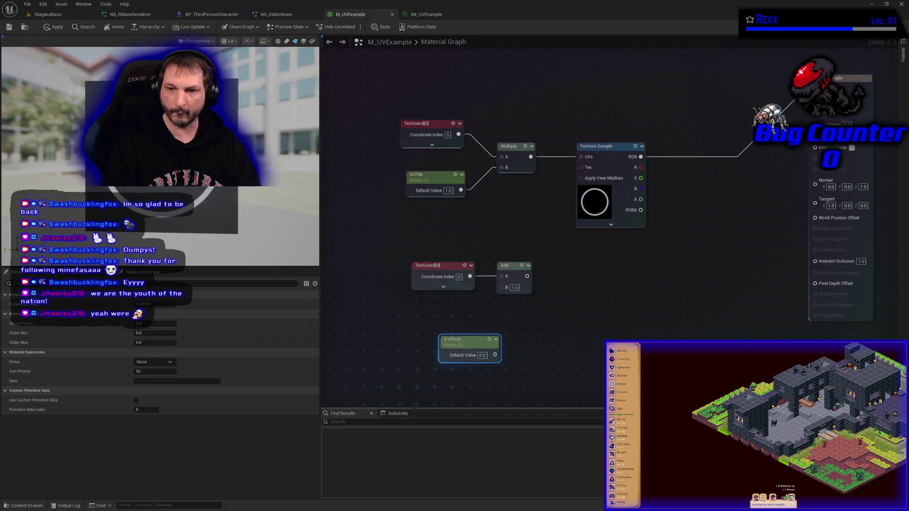
{"action": "left_click_drag", "start_coordinate": [458, 340], "coordinate": [423, 324]}
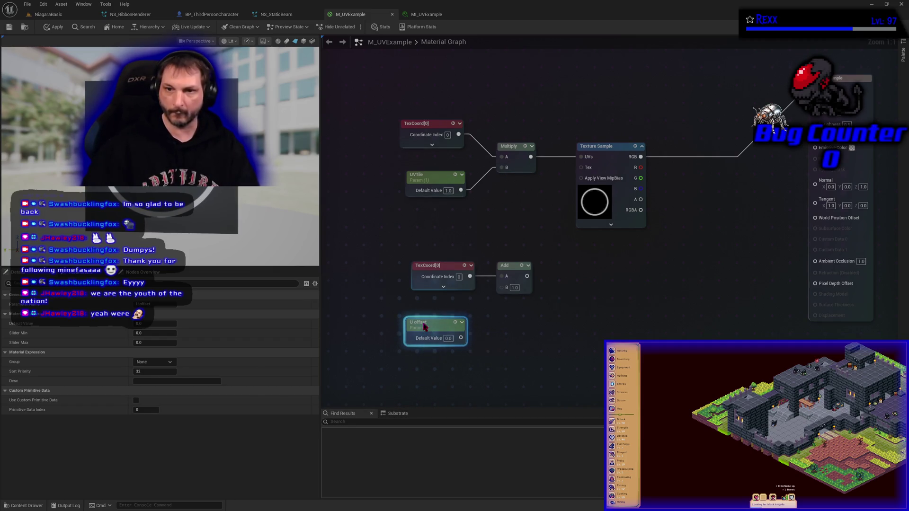
{"action": "double_click", "coordinate": [423, 323]}
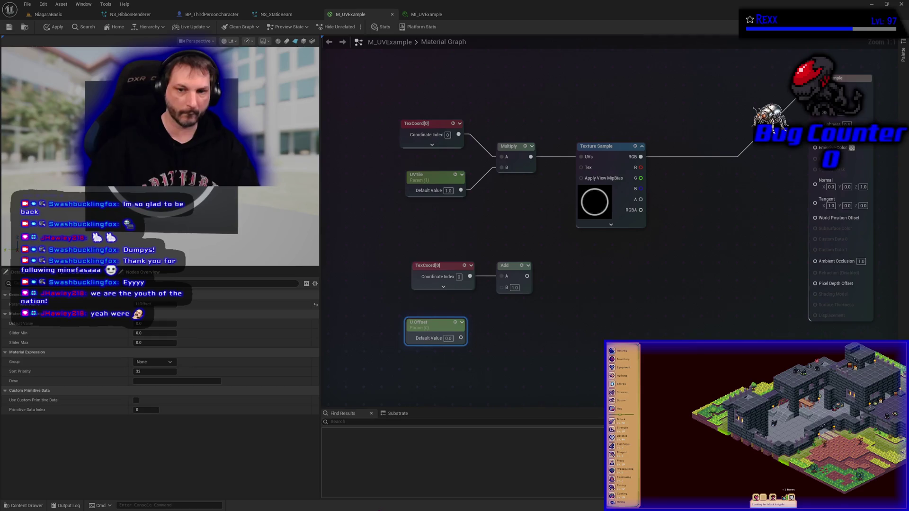
{"action": "key", "text": "Return"}
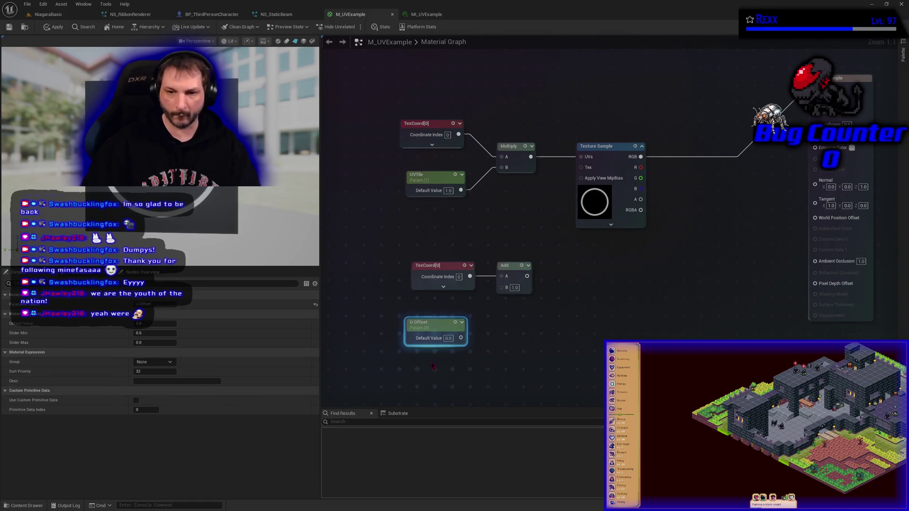
{"action": "key", "text": "ctrl+d"}
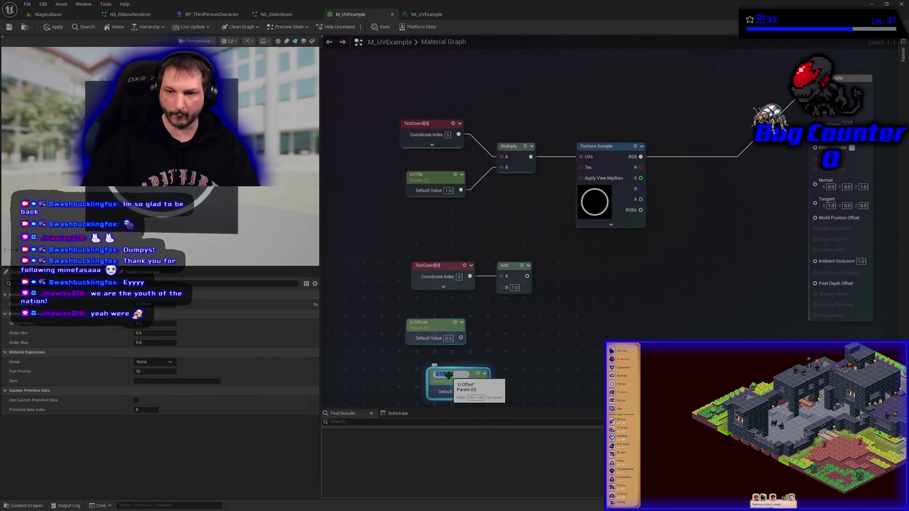
{"action": "type", "text": "V Offset"}
{"action": "key", "text": "Return"}
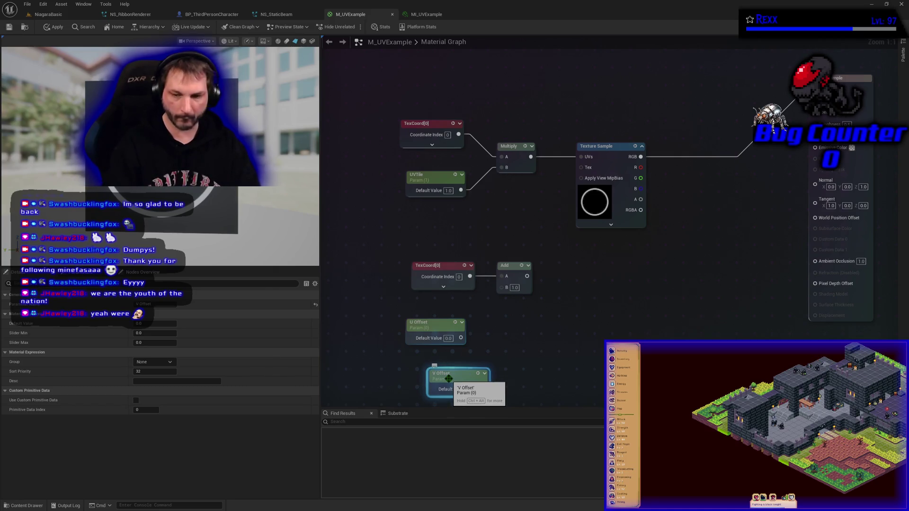
{"action": "left_click_drag", "start_coordinate": [448, 379], "coordinate": [425, 362]}
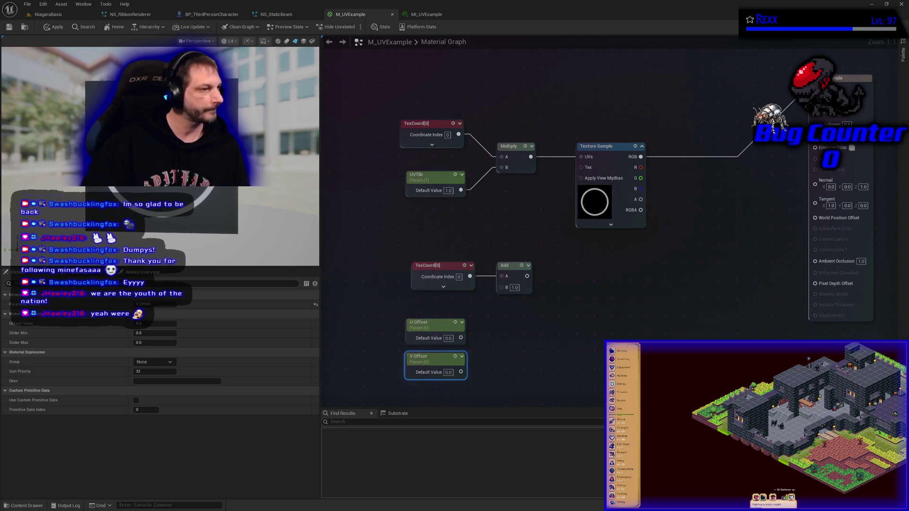
Combine U and V Offset via MakeFloat2 into Add B, feed Add into the texture UVs, and apply.
{"action": "mouse_move", "coordinate": [461, 337]}
{"action": "left_mouse_down"}
{"action": "mouse_move", "coordinate": [488, 348]}
{"action": "mouse_move", "coordinate": [491, 338]}
{"action": "left_mouse_up"}
{"action": "type", "text": "make"}
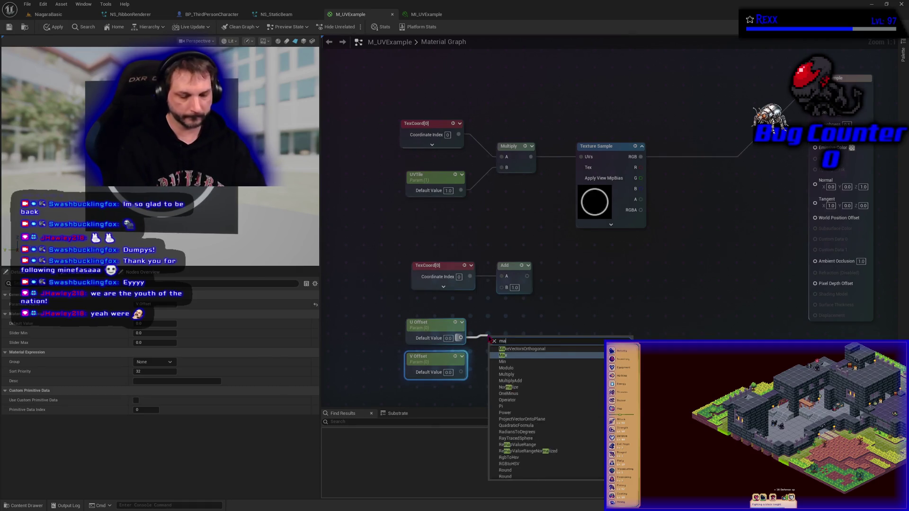
{"action": "key", "text": "Return"}
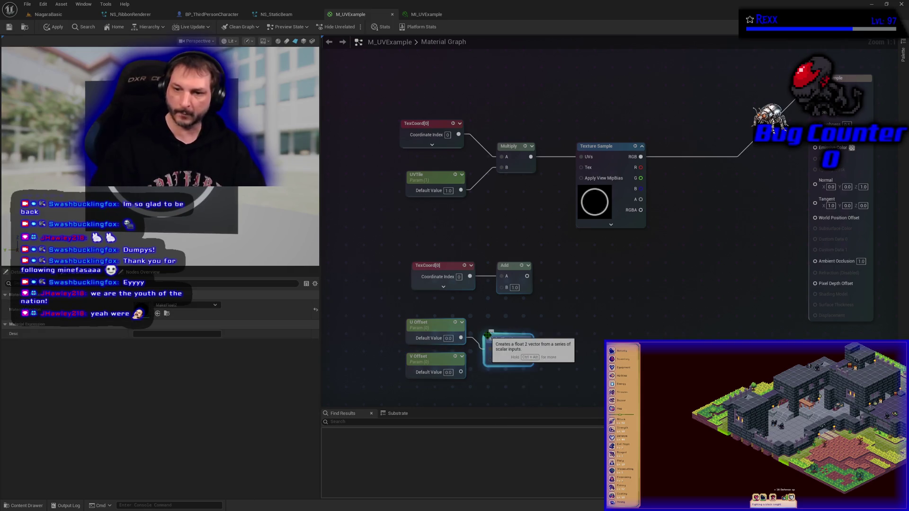
{"action": "mouse_move", "coordinate": [460, 372]}
{"action": "left_mouse_down"}
{"action": "mouse_move", "coordinate": [491, 360]}
{"action": "mouse_move", "coordinate": [592, 369]}
{"action": "mouse_move", "coordinate": [504, 290]}
{"action": "left_mouse_up"}
{"action": "left_click_drag", "start_coordinate": [545, 381], "coordinate": [403, 315]}
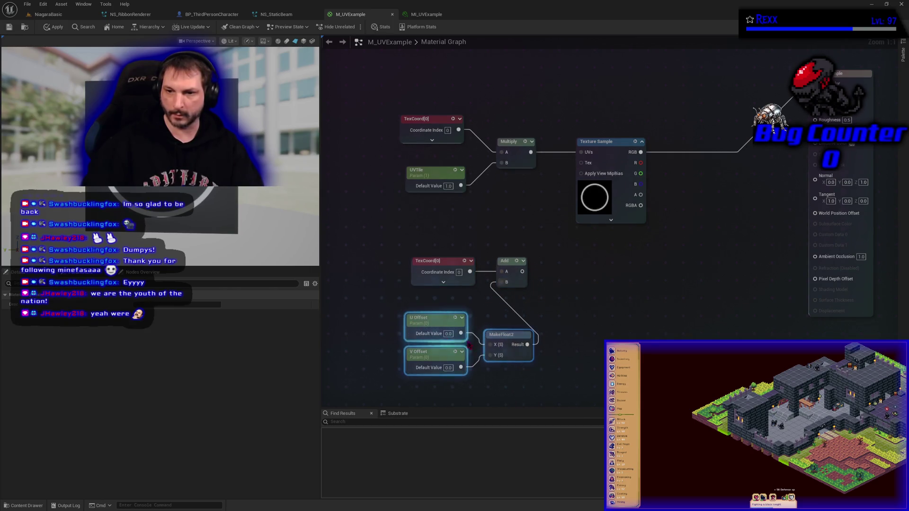
{"action": "mouse_move", "coordinate": [507, 344]}
{"action": "left_mouse_down"}
{"action": "mouse_move", "coordinate": [447, 315]}
{"action": "mouse_move", "coordinate": [457, 318]}
{"action": "left_mouse_up"}
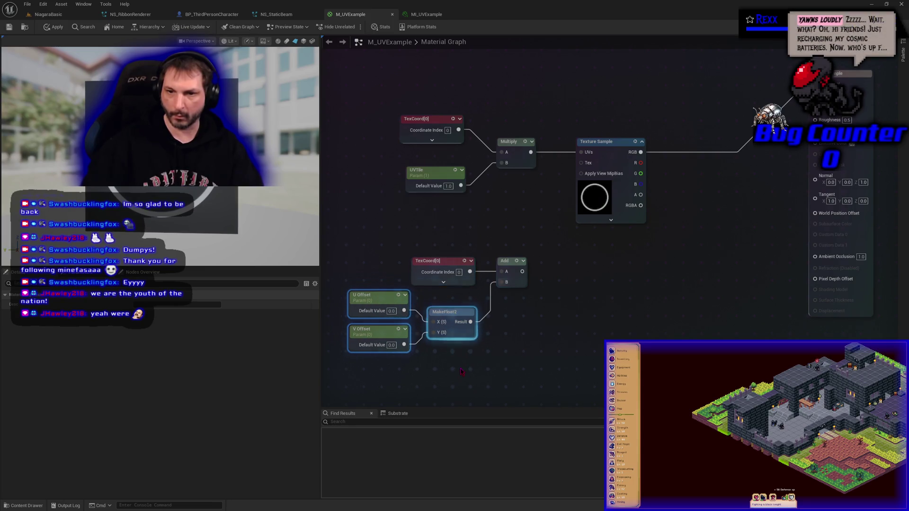
{"action": "left_click", "coordinate": [479, 380]}
{"action": "left_click_drag", "start_coordinate": [479, 381], "coordinate": [458, 378]}
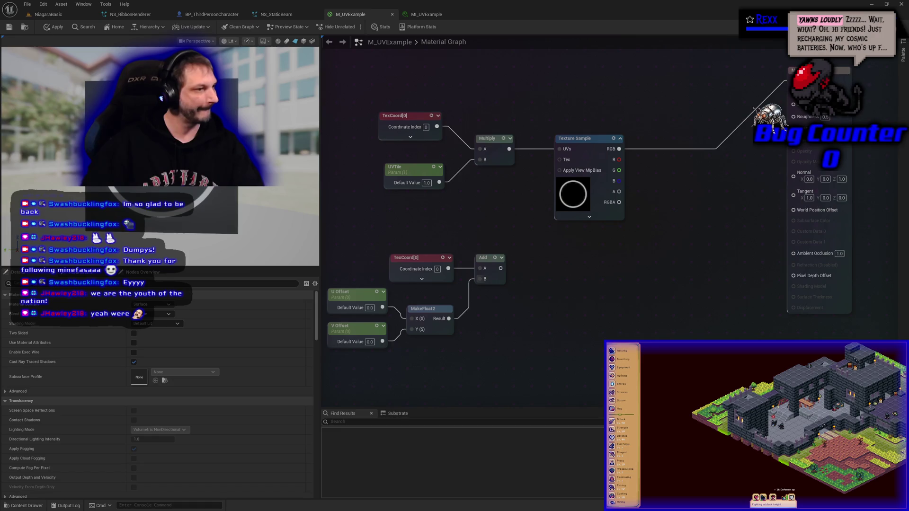
{"action": "left_click_drag", "start_coordinate": [499, 269], "coordinate": [560, 149]}
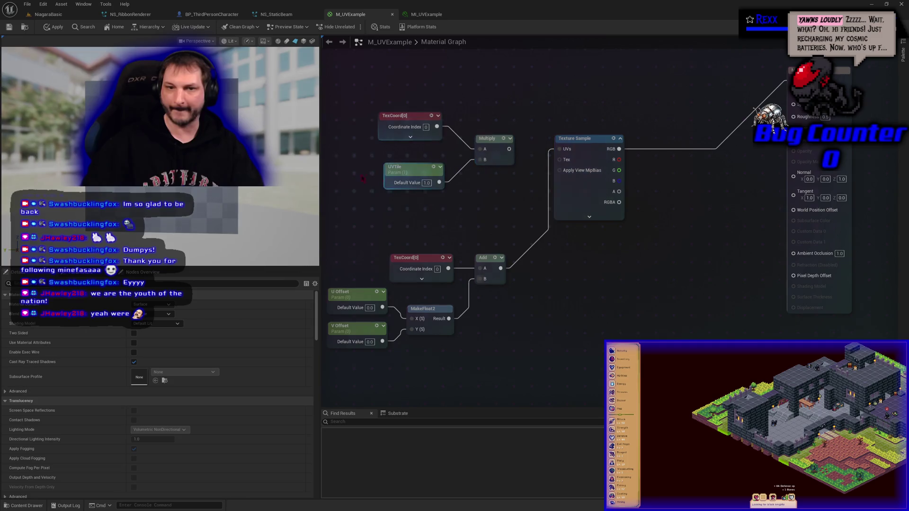
{"action": "left_click", "coordinate": [54, 27]}
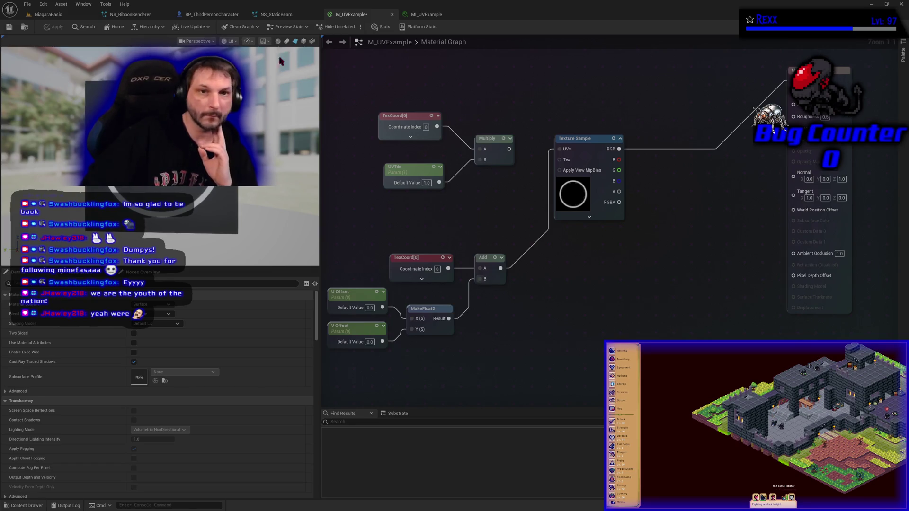
Save the material and group TexCoord, UVTile and Multiply under a comment titled UV Tile.
{"action": "key", "text": "ctrl+s"}
{"action": "left_click_drag", "start_coordinate": [375, 88], "coordinate": [485, 182]}
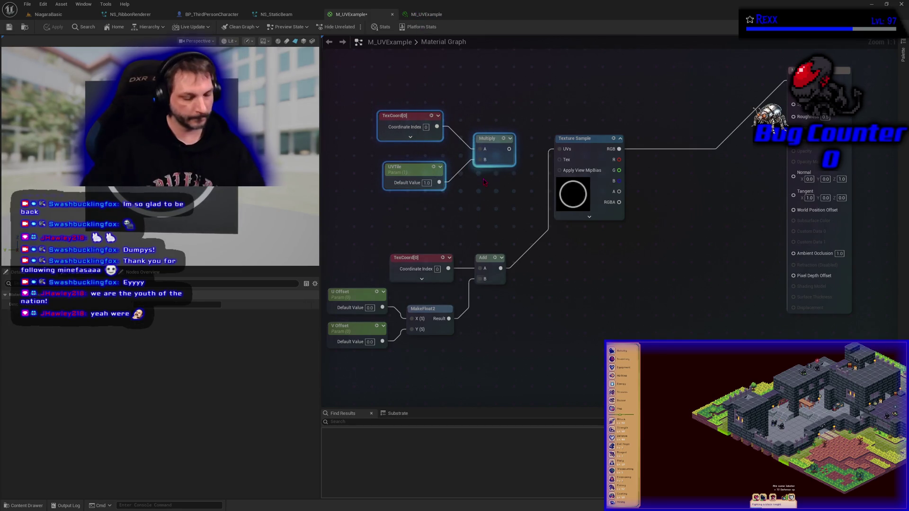
{"action": "type", "text": "cUVTile"}
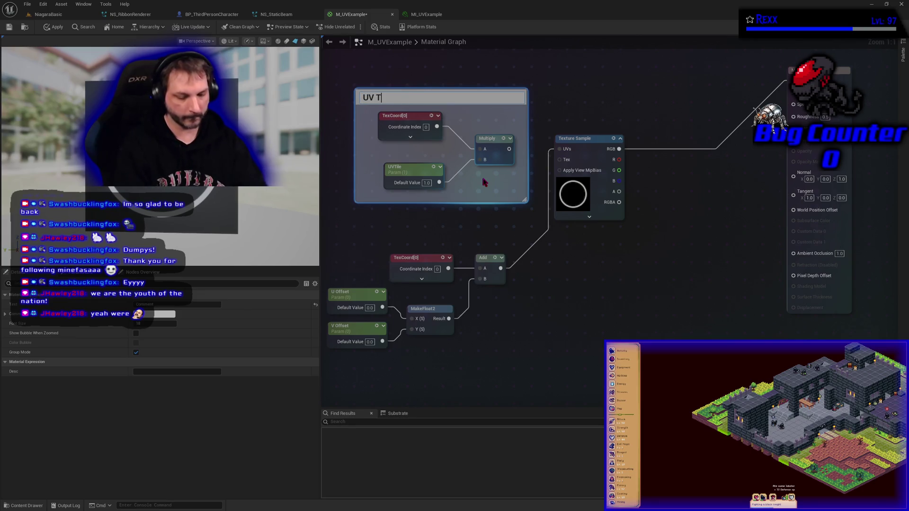
{"action": "key", "text": "Return"}
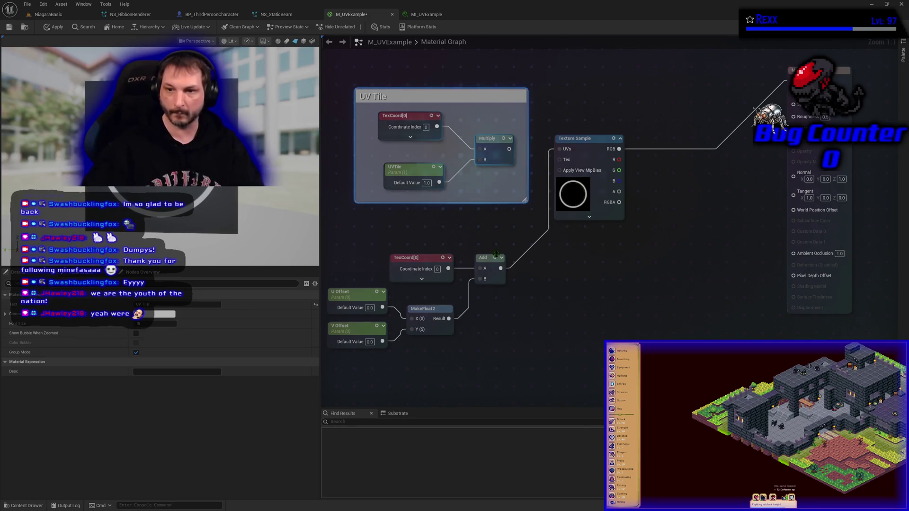
Try collapsing the offset nodes into a single node, then undo it.
{"action": "left_click", "coordinate": [512, 380]}
{"action": "mouse_move", "coordinate": [512, 380]}
{"action": "left_mouse_down"}
{"action": "mouse_move", "coordinate": [562, 385]}
{"action": "mouse_move", "coordinate": [372, 253]}
{"action": "left_mouse_up"}
{"action": "right_click", "coordinate": [403, 305]}
{"action": "left_click", "coordinate": [388, 280]}
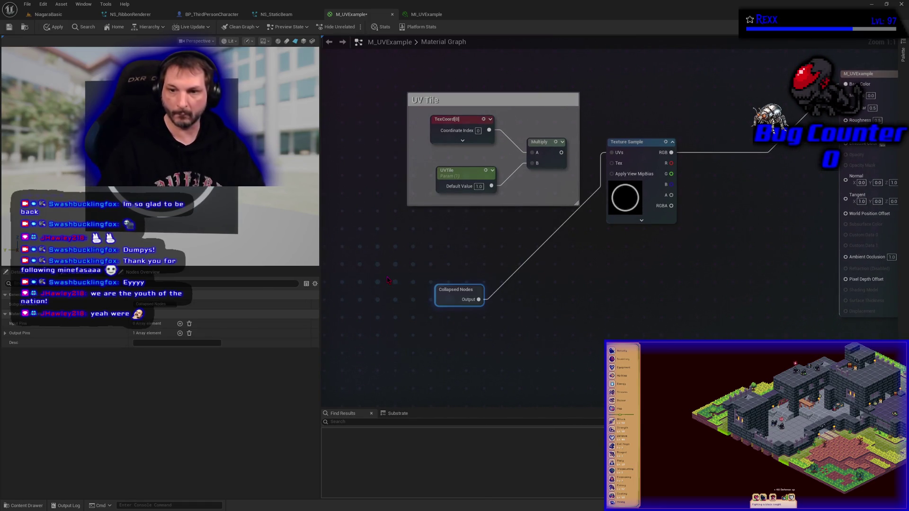
{"action": "key", "text": "ctrl+z"}
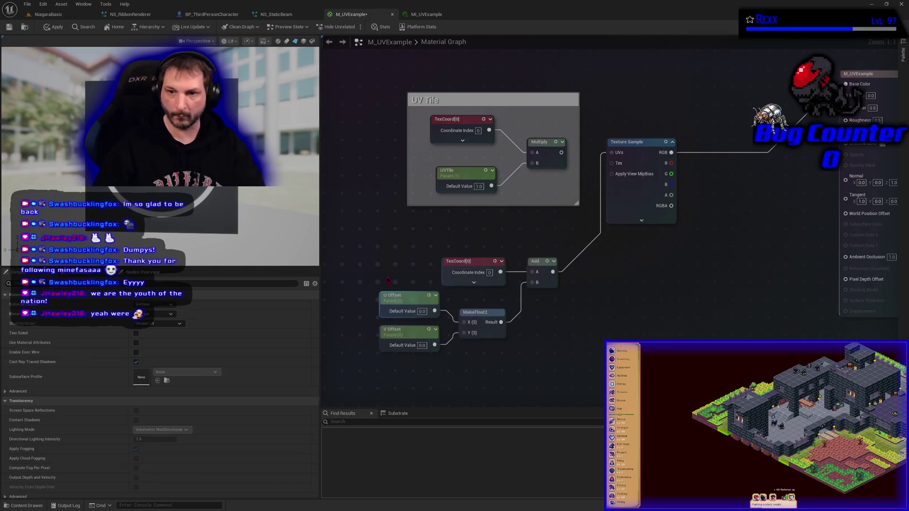
Wrap the TexCoord, Add, offset and MakeFloat2 nodes in a 'UV Offset' comment and apply.
{"action": "mouse_move", "coordinate": [587, 381]}
{"action": "left_mouse_down"}
{"action": "mouse_move", "coordinate": [426, 331]}
{"action": "mouse_move", "coordinate": [401, 255]}
{"action": "left_mouse_up"}
{"action": "key", "text": "c"}
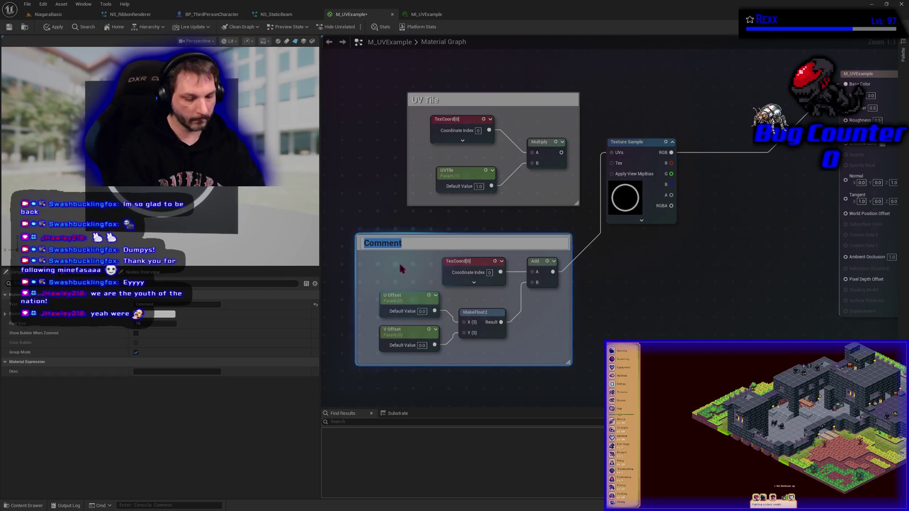
{"action": "type", "text": "UV Offes"}
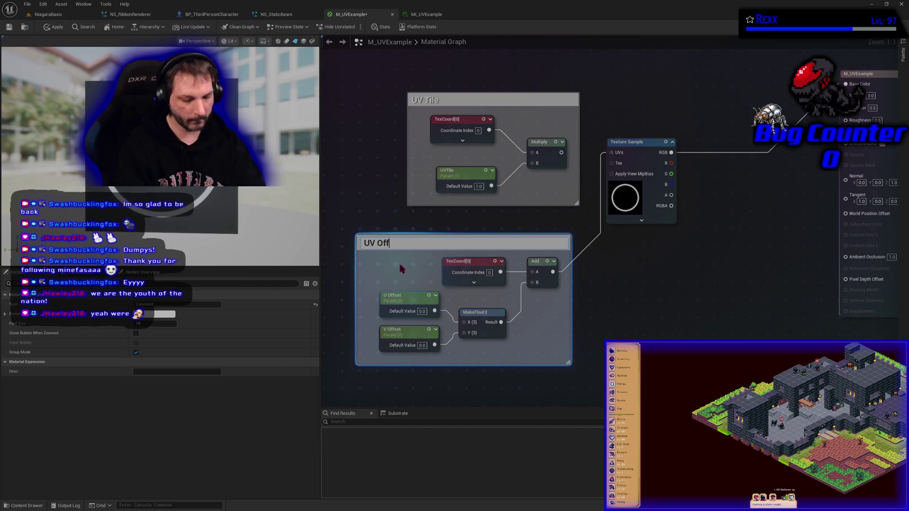
{"action": "key", "text": "BackSpace"}
{"action": "key", "text": "BackSpace"}
{"action": "type", "text": "set"}
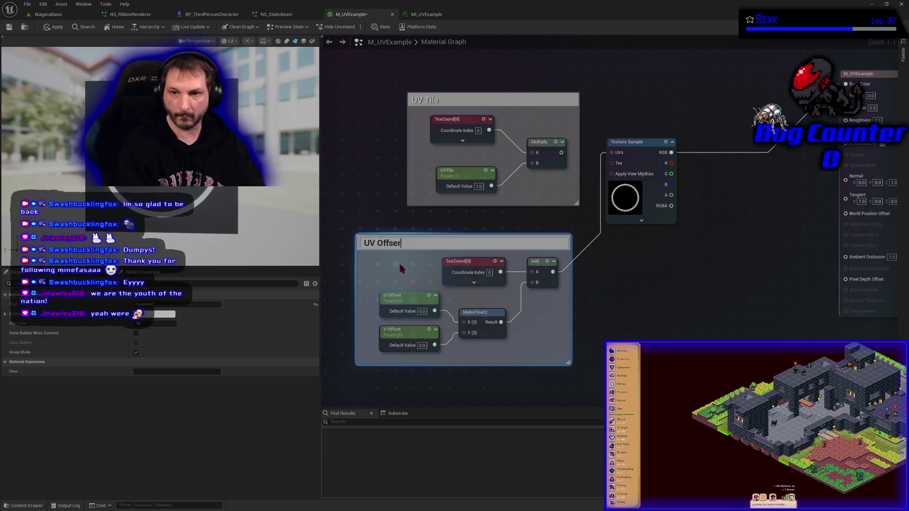
{"action": "key", "text": "Return"}
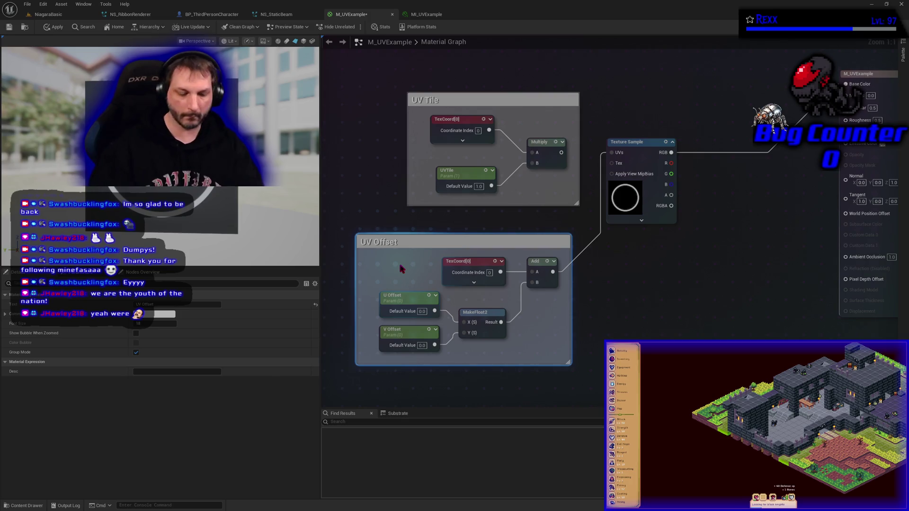
{"action": "left_click", "coordinate": [52, 30]}
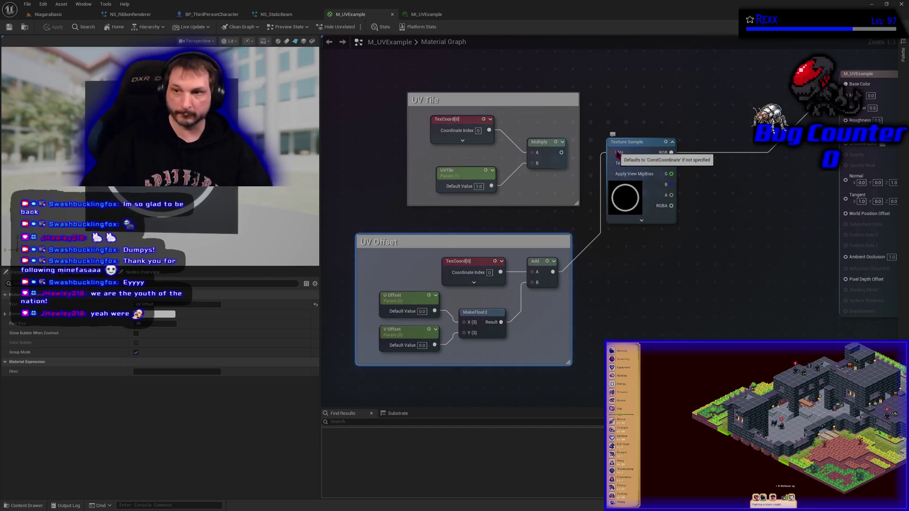
Move the UV Tile and UV Offset comment groups up and to the left together.
{"action": "scroll", "coordinate": [569, 254], "scroll_direction": "down", "scroll_amount": 3}
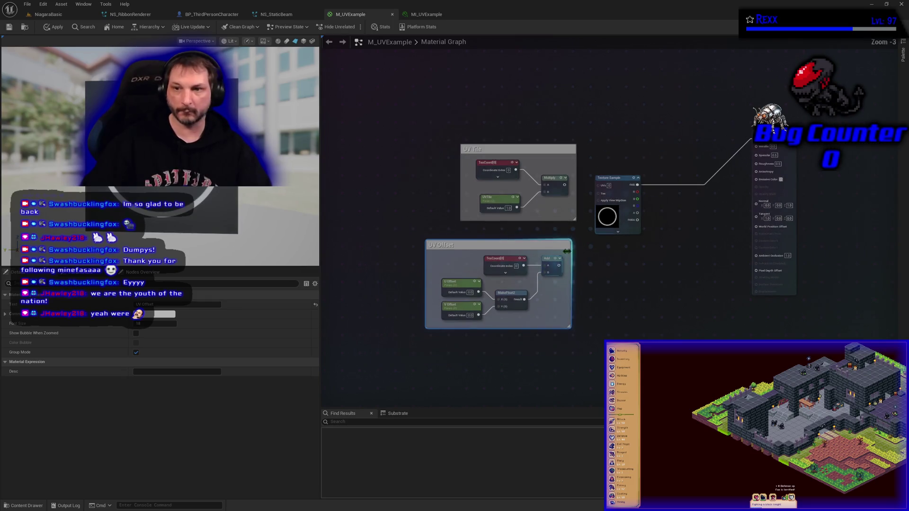
{"action": "left_click_drag", "start_coordinate": [578, 336], "coordinate": [391, 118]}
{"action": "left_click_drag", "start_coordinate": [502, 243], "coordinate": [488, 77]}
{"action": "mouse_move", "coordinate": [436, 222]}
{"action": "left_mouse_down"}
{"action": "mouse_move", "coordinate": [455, 231]}
{"action": "mouse_move", "coordinate": [487, 328]}
{"action": "mouse_move", "coordinate": [475, 304]}
{"action": "left_mouse_up"}
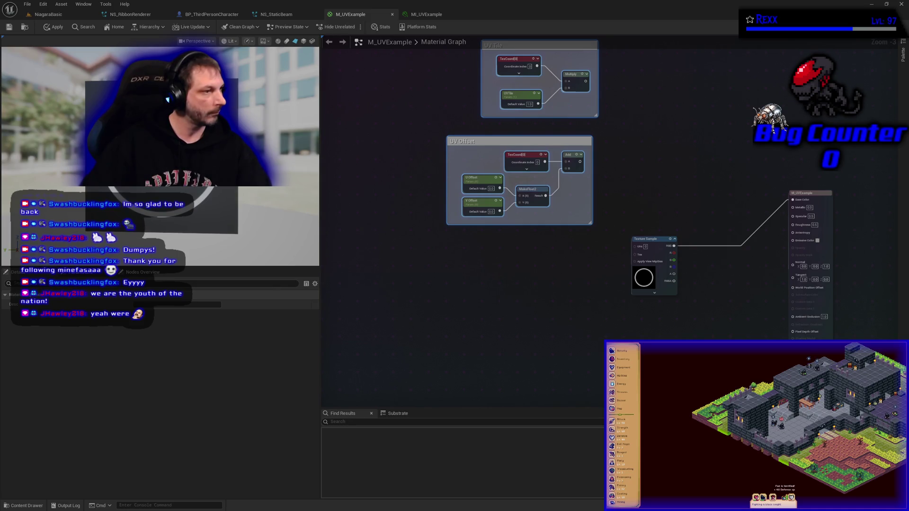
Duplicate the UV Offset group's TexCoord and place the copy below the group.
{"action": "left_click", "coordinate": [525, 160]}
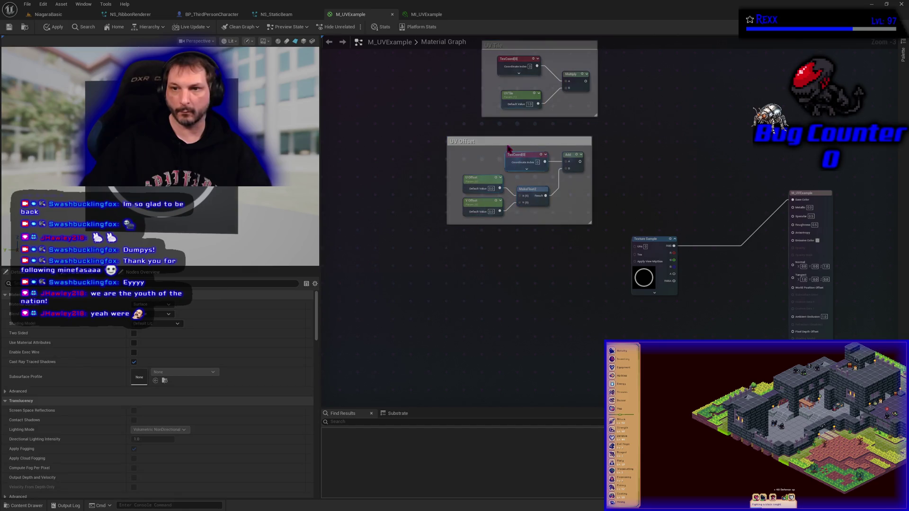
{"action": "key", "text": "ctrl+d"}
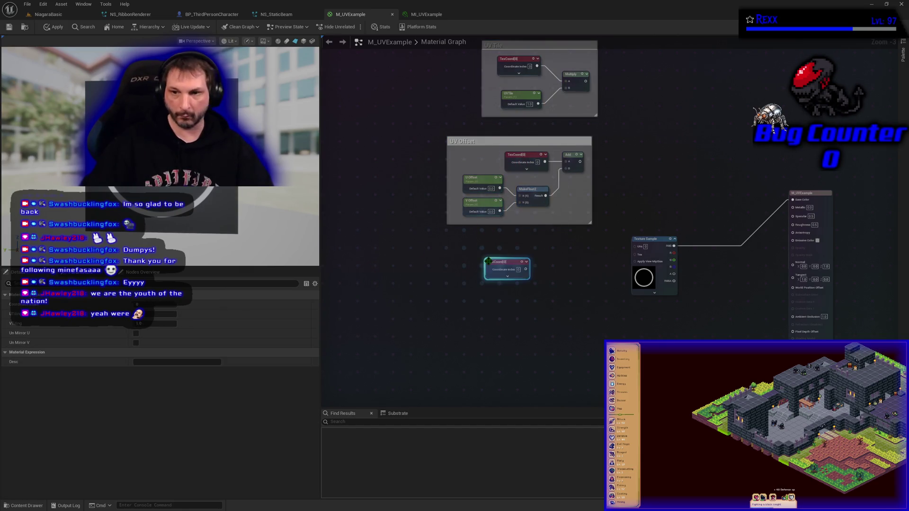
{"action": "left_click_drag", "start_coordinate": [496, 264], "coordinate": [450, 257]}
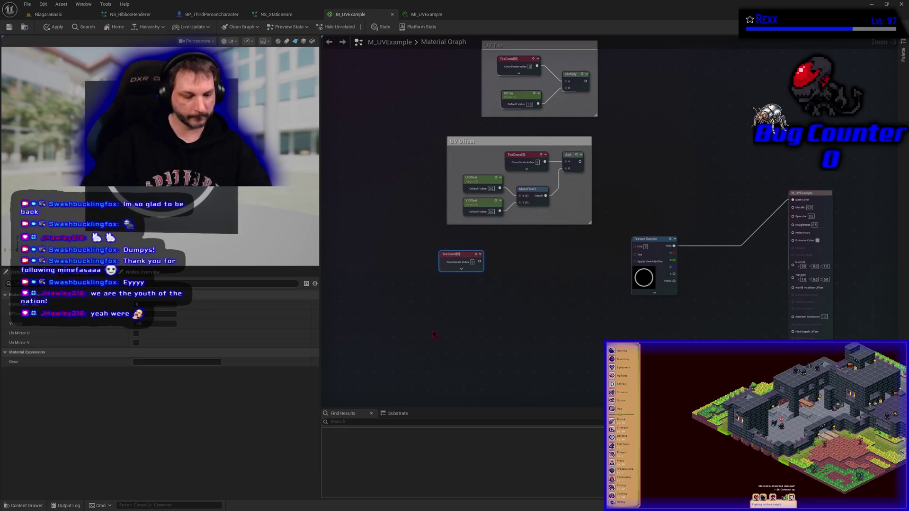
{"action": "left_click", "coordinate": [468, 330]}
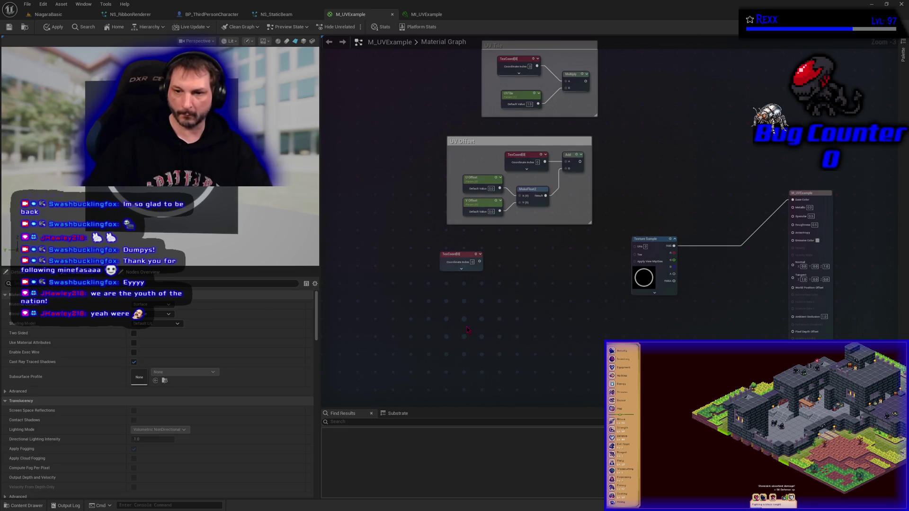
Add a Texture Sample under the TexCoord copy and assign it the T_Noise01 texture.
{"action": "left_click", "coordinate": [468, 330]}
{"action": "mouse_move", "coordinate": [486, 325]}
{"action": "left_mouse_down"}
{"action": "mouse_move", "coordinate": [454, 310]}
{"action": "mouse_move", "coordinate": [459, 295]}
{"action": "left_mouse_up"}
{"action": "scroll", "coordinate": [475, 371], "scroll_direction": "up", "scroll_amount": 3}
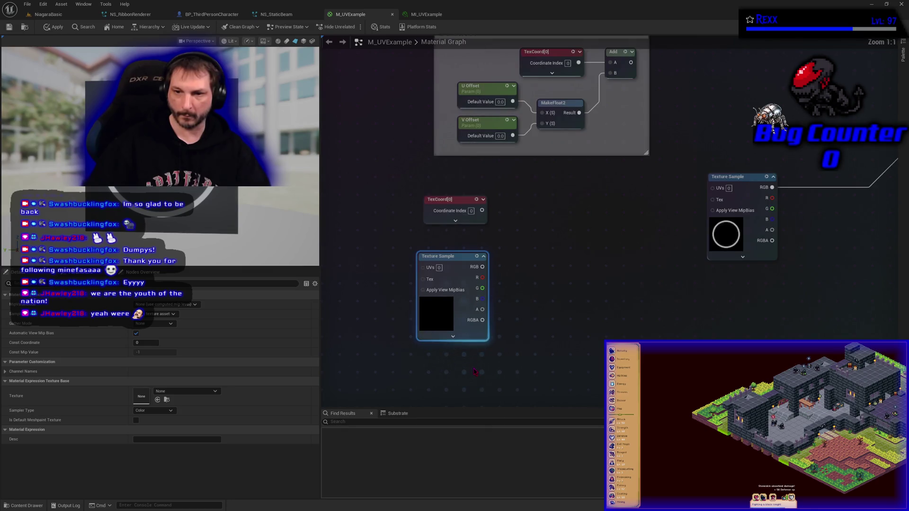
{"action": "left_click_drag", "start_coordinate": [559, 359], "coordinate": [476, 364]}
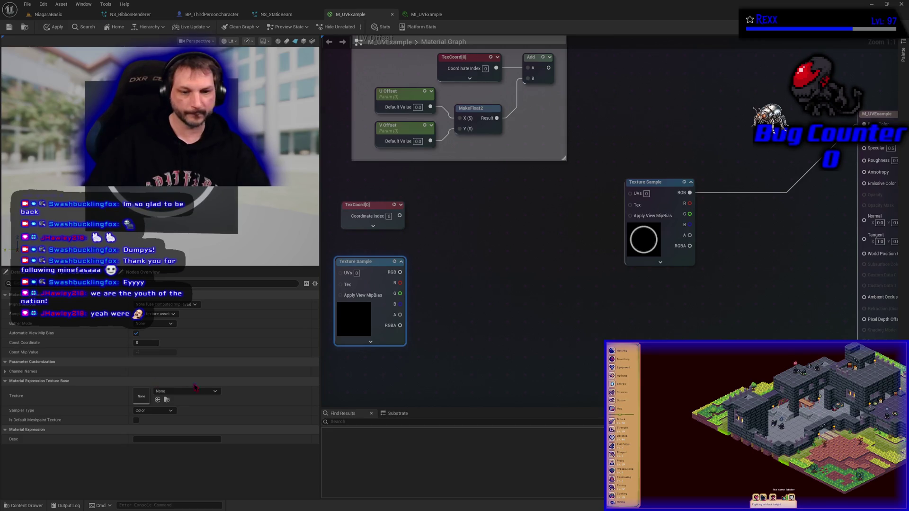
{"action": "left_click", "coordinate": [202, 397]}
{"action": "type", "text": "no"}
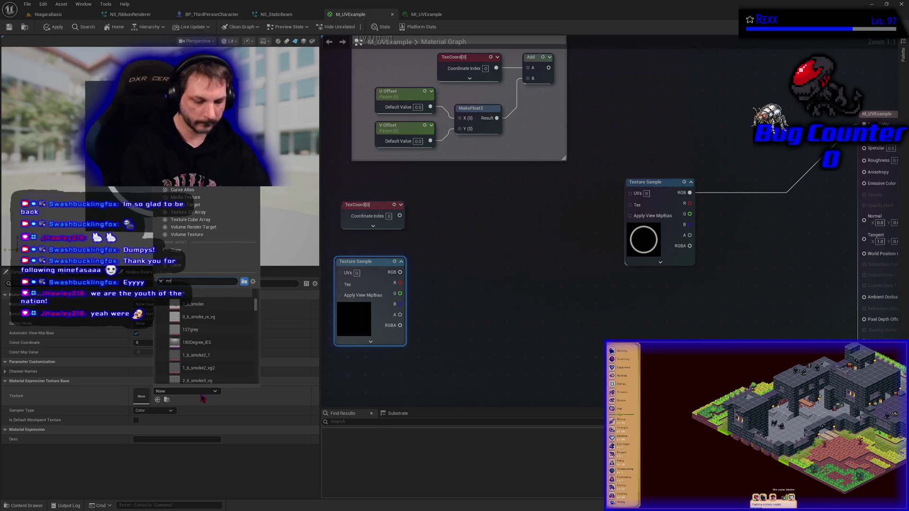
{"action": "type", "text": "ise"}
{"action": "scroll", "coordinate": [214, 322], "scroll_direction": "down", "scroll_amount": 3}
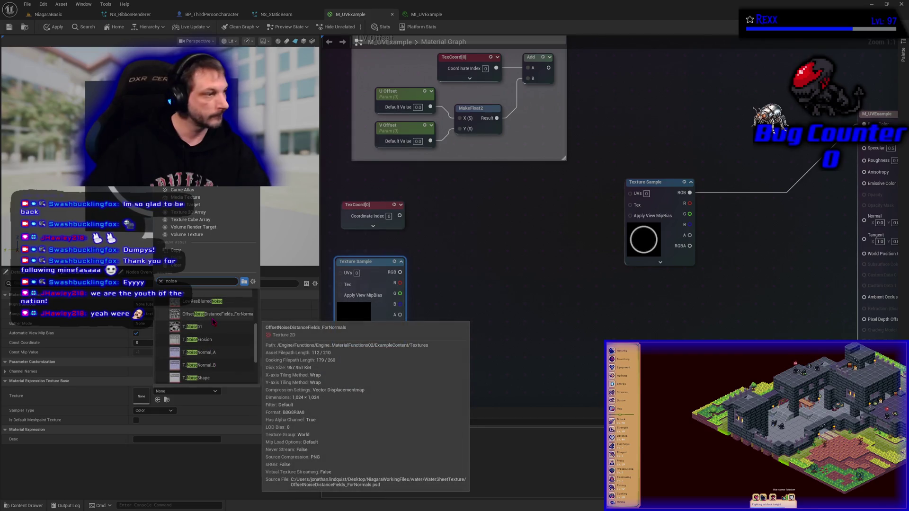
{"action": "left_click", "coordinate": [213, 328]}
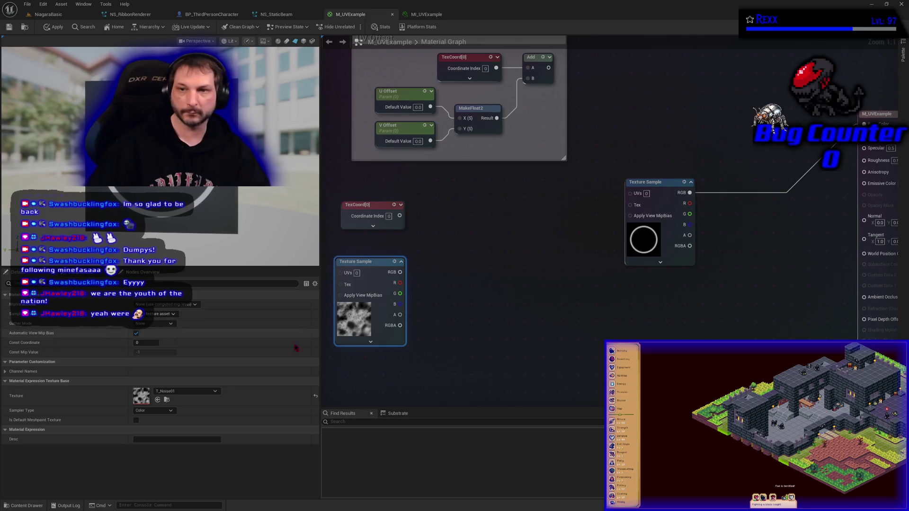
{"action": "left_click", "coordinate": [446, 324]}
Add TexCoord to T_Noise01's red channel and route the sum into the ring texture's UVs, then apply.
{"action": "left_click", "coordinate": [445, 325]}
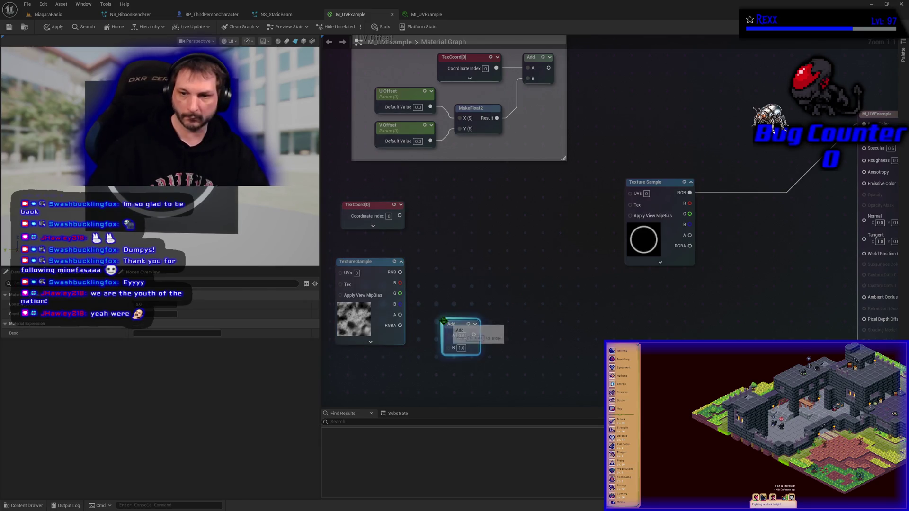
{"action": "left_click_drag", "start_coordinate": [452, 319], "coordinate": [476, 257]}
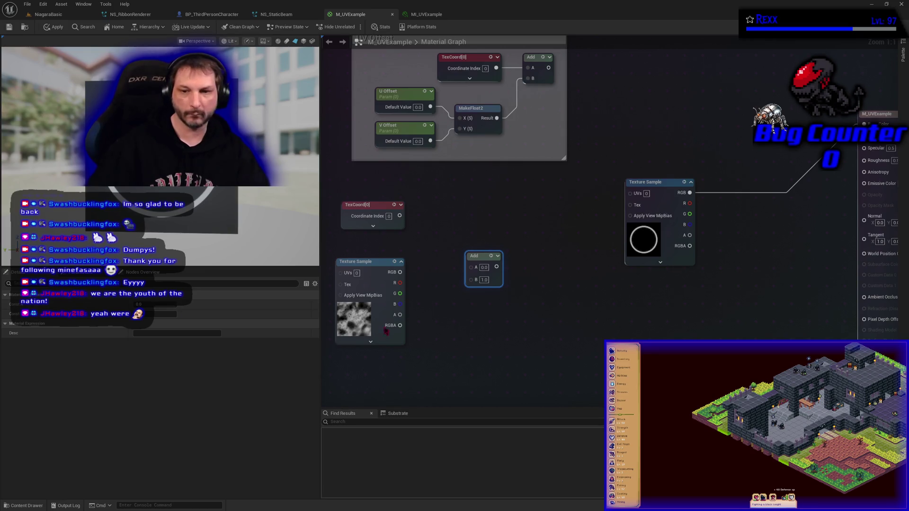
{"action": "mouse_move", "coordinate": [400, 272]}
{"action": "left_mouse_down"}
{"action": "mouse_move", "coordinate": [417, 284]}
{"action": "mouse_move", "coordinate": [467, 283]}
{"action": "mouse_move", "coordinate": [474, 274]}
{"action": "mouse_move", "coordinate": [400, 219]}
{"action": "left_mouse_up"}
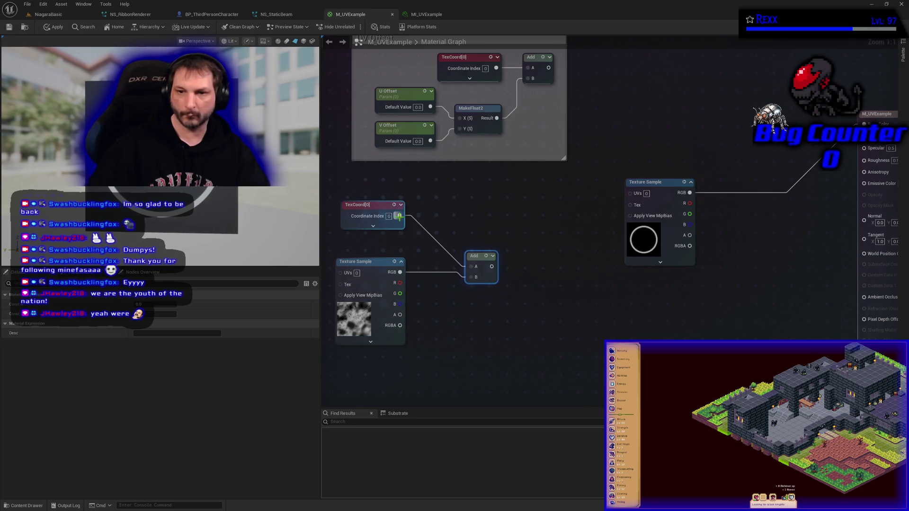
{"action": "mouse_move", "coordinate": [474, 258]}
{"action": "left_mouse_down"}
{"action": "mouse_move", "coordinate": [433, 231]}
{"action": "mouse_move", "coordinate": [540, 230]}
{"action": "mouse_move", "coordinate": [630, 193]}
{"action": "left_mouse_up"}
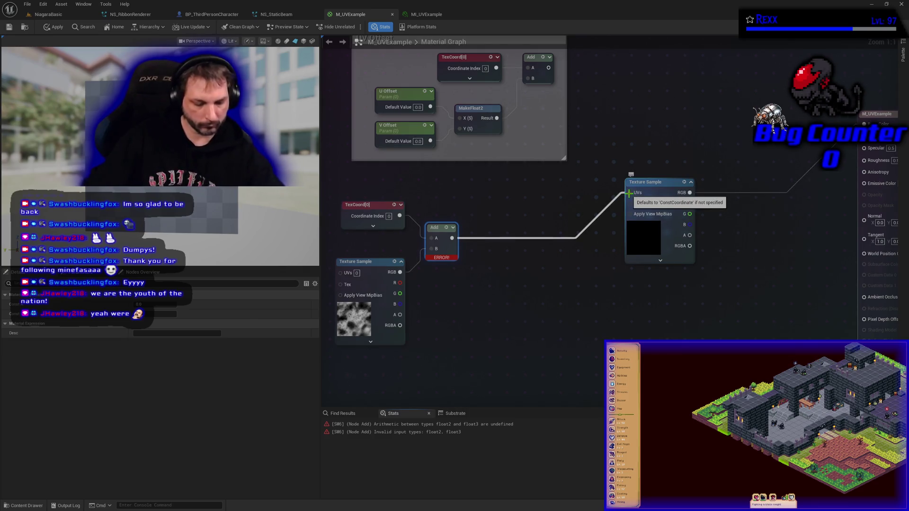
{"action": "left_click", "coordinate": [628, 193], "text": "alt"}
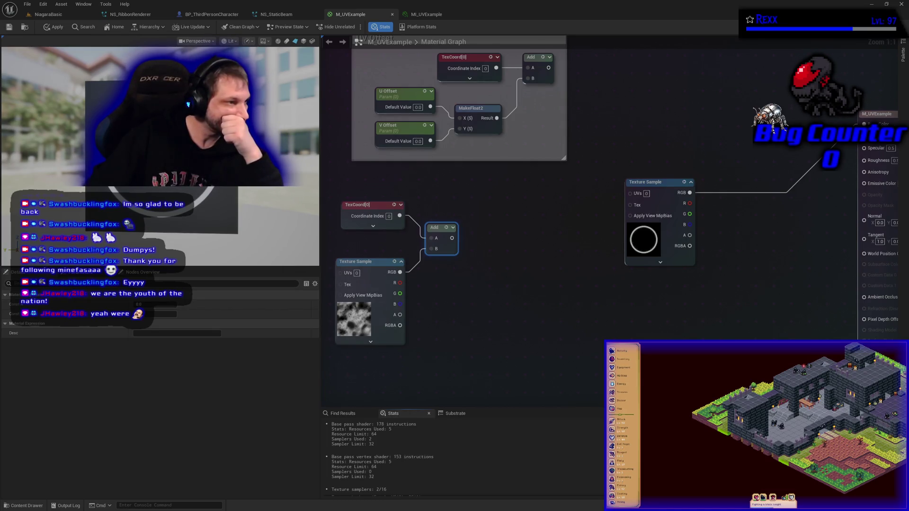
{"action": "left_click_drag", "start_coordinate": [400, 283], "coordinate": [432, 250]}
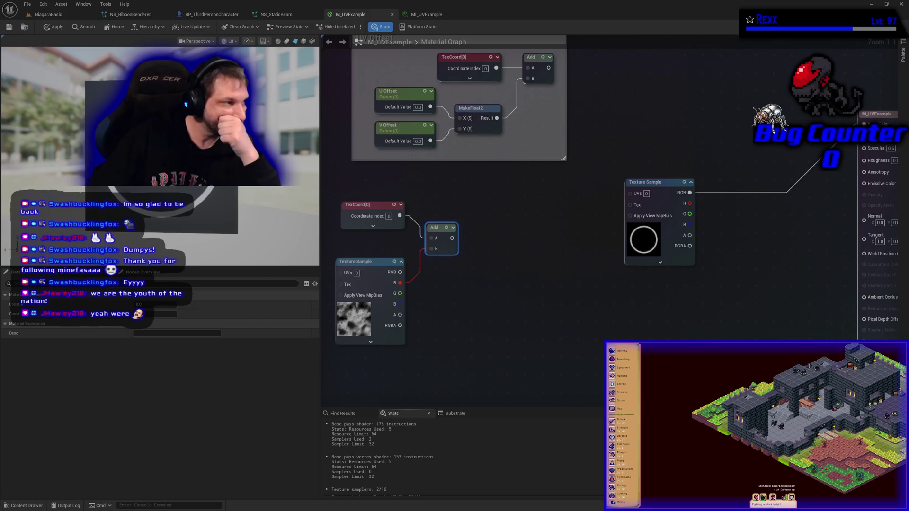
{"action": "mouse_move", "coordinate": [453, 238]}
{"action": "left_mouse_down"}
{"action": "mouse_move", "coordinate": [502, 239]}
{"action": "mouse_move", "coordinate": [631, 193]}
{"action": "left_mouse_up"}
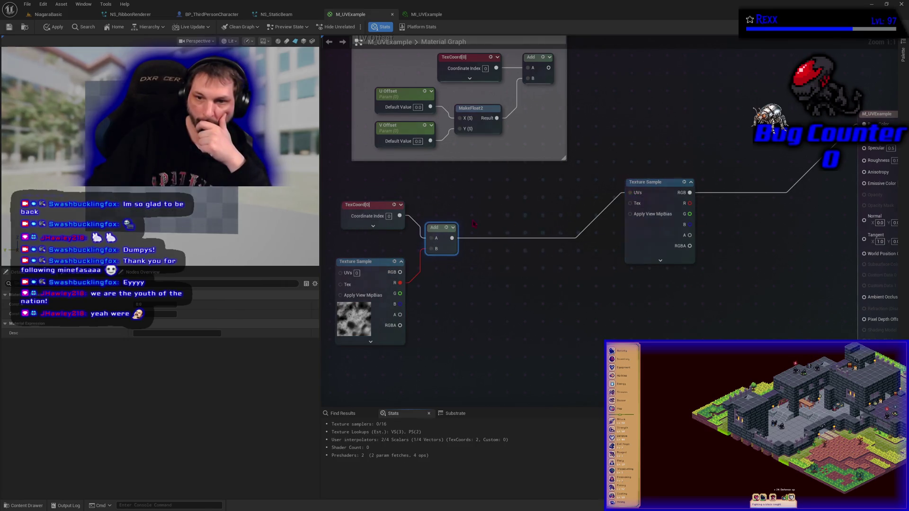
{"action": "left_click", "coordinate": [53, 27]}
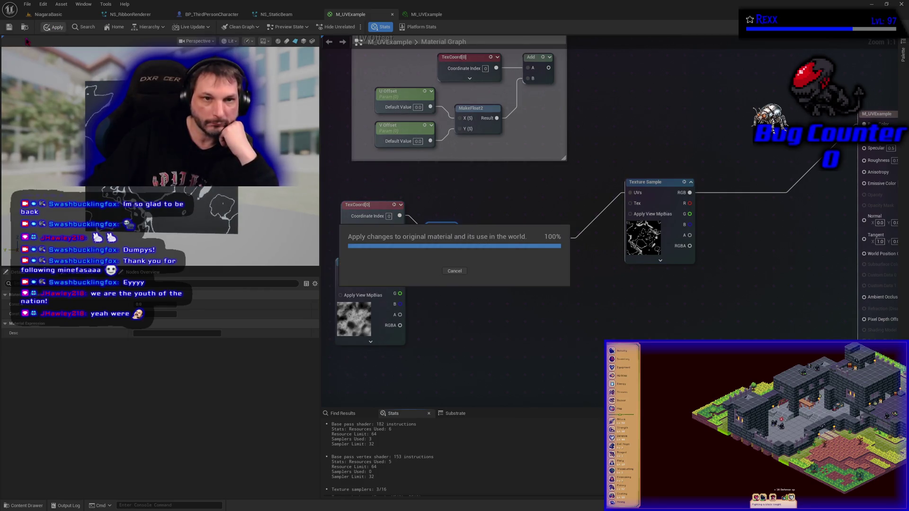